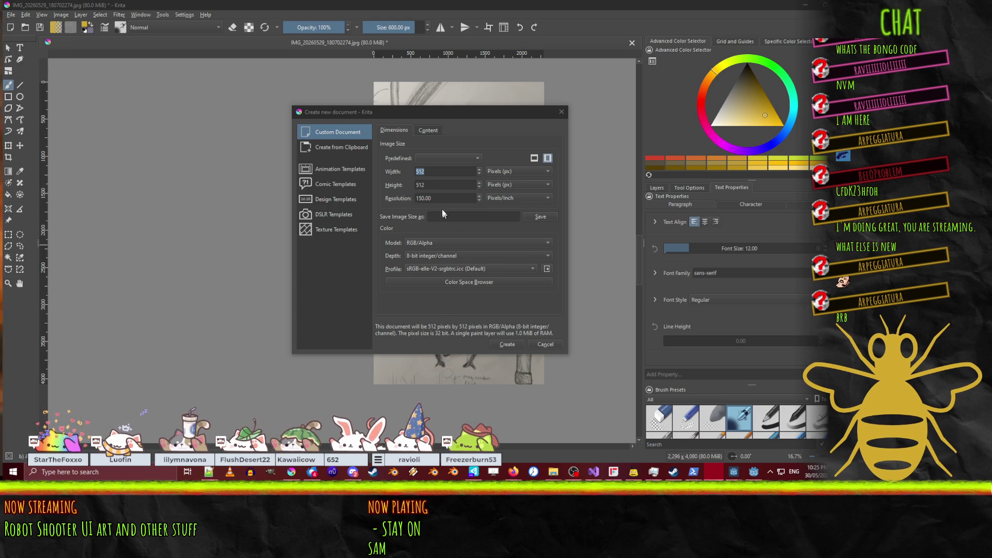
Step: Set the new document's width and height to 320 px and create it
left_click(432, 166)
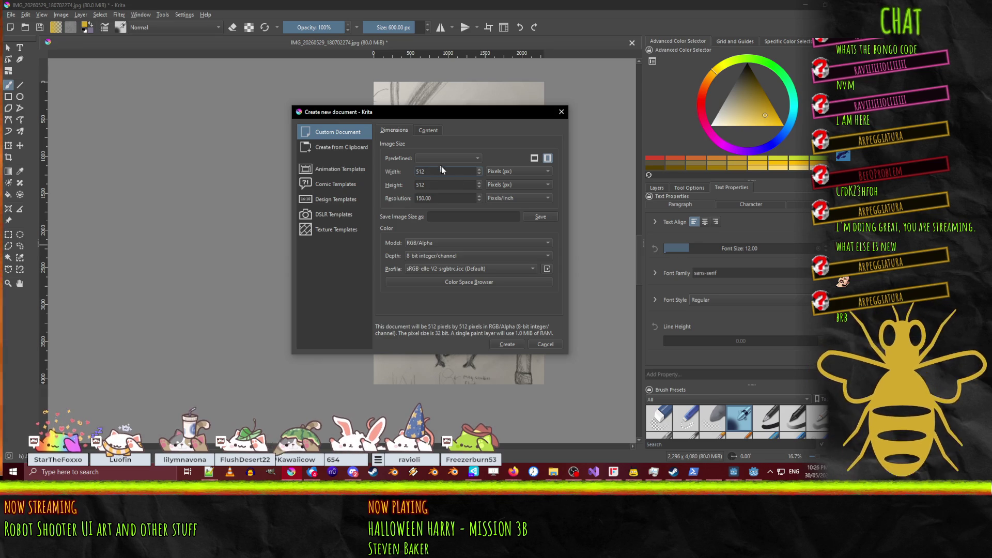
type("25")
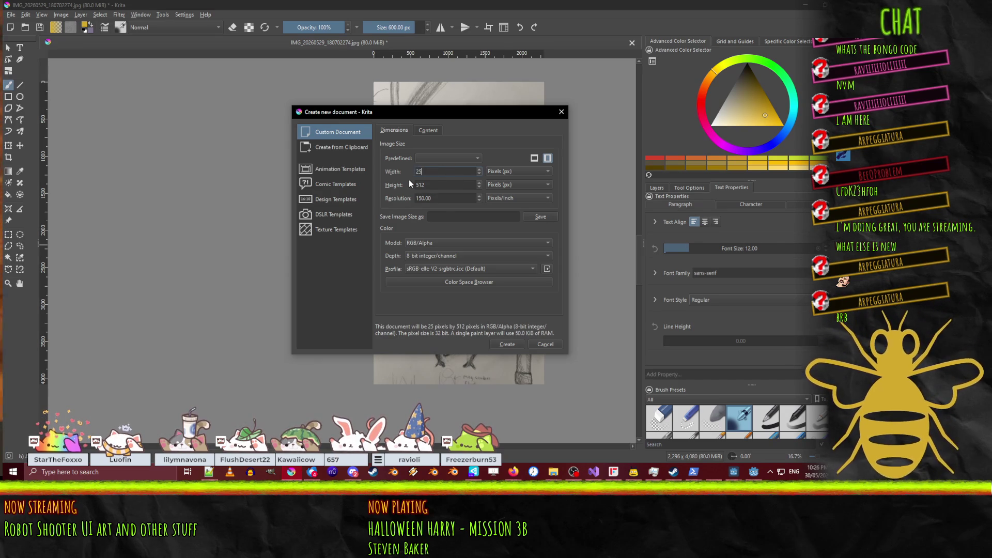
type("6320")
key("Tab")
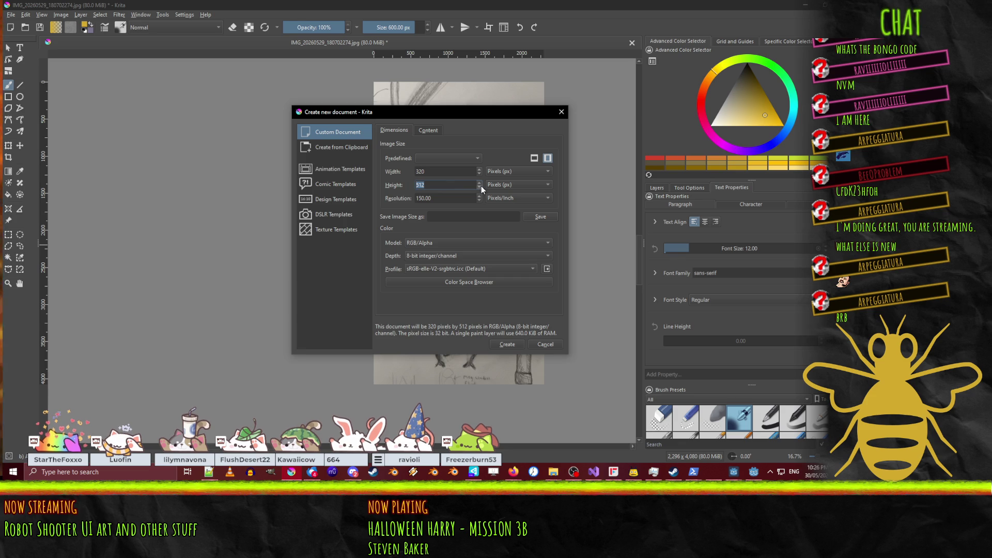
type("320")
left_click(452, 173)
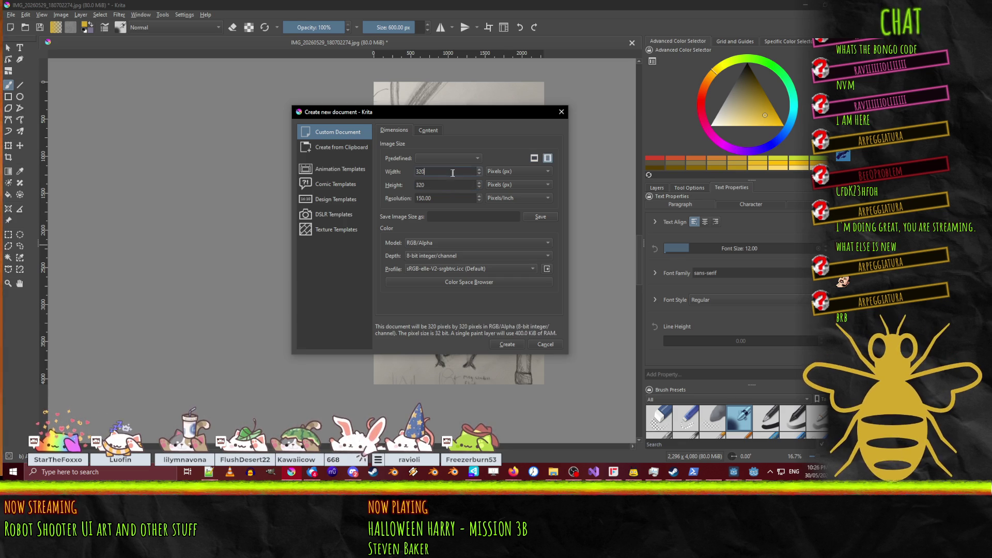
left_click(507, 344)
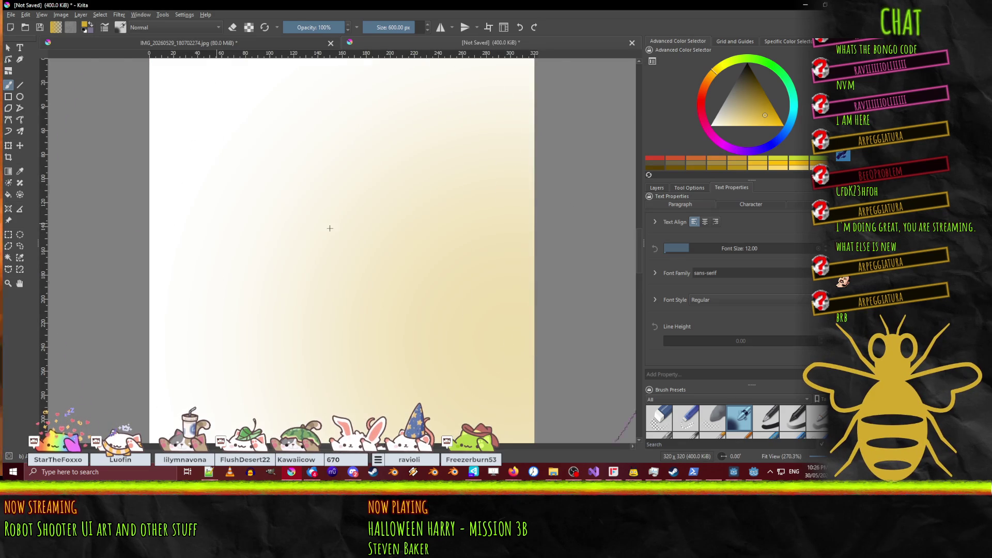
Step: Zoom the blank canvas out, then switch to the Godot editor's CheckpointUi scene
scroll(447, 247, "down", 2)
scroll(447, 246, "up", 4)
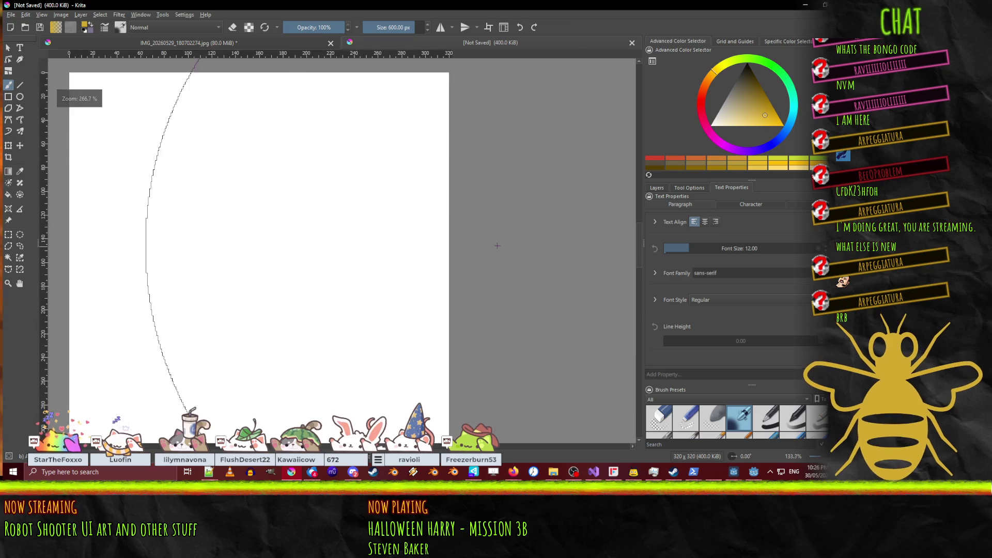
scroll(443, 241, "down", 3)
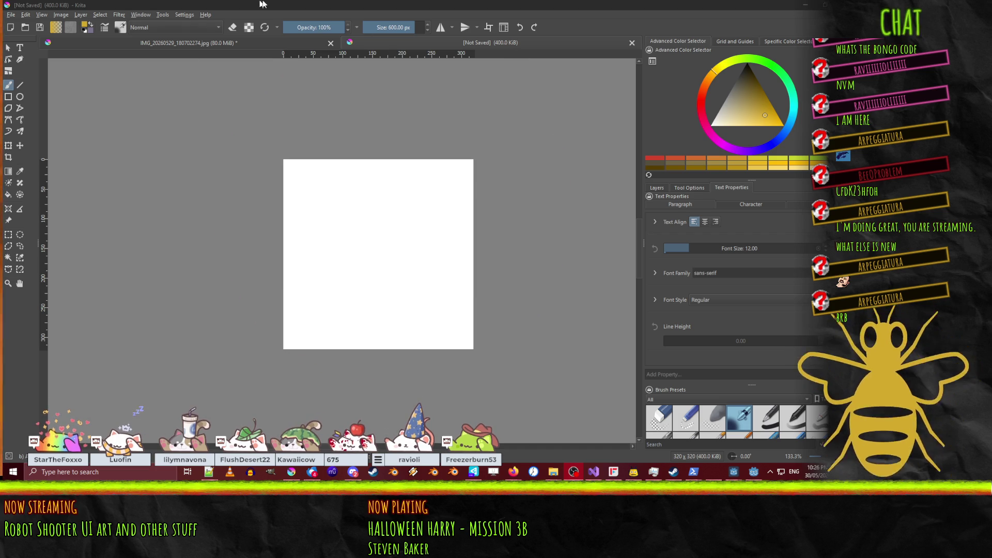
key("alt+Tab")
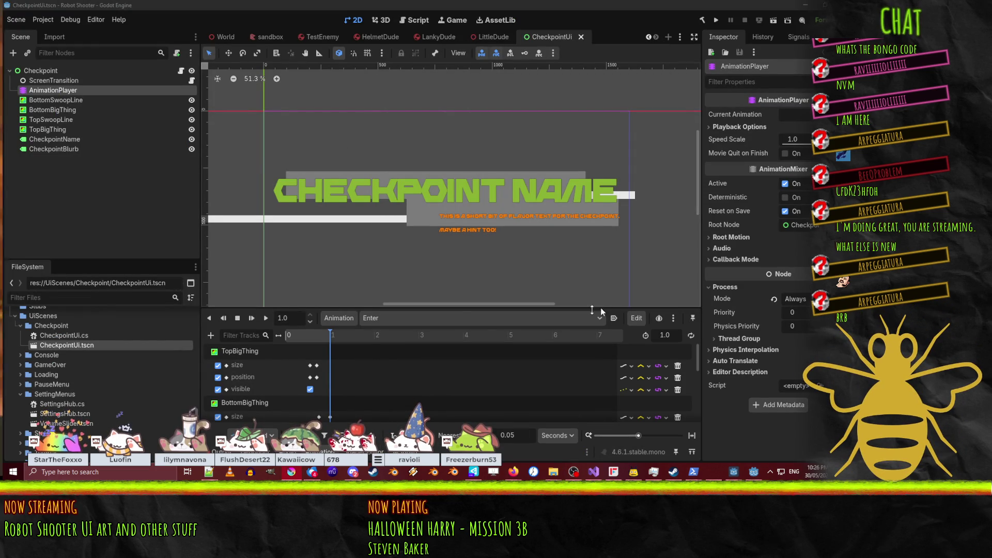
Step: Scrub the Enter animation until CHECKPOINT NAME appears, then return to the Krita canvas
left_click(297, 336)
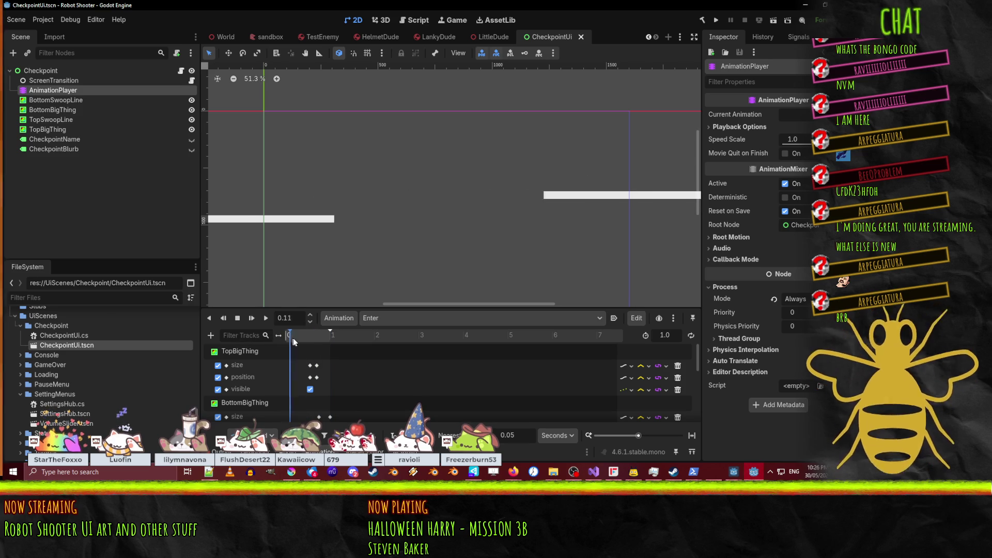
left_click_drag(292, 339, 343, 339)
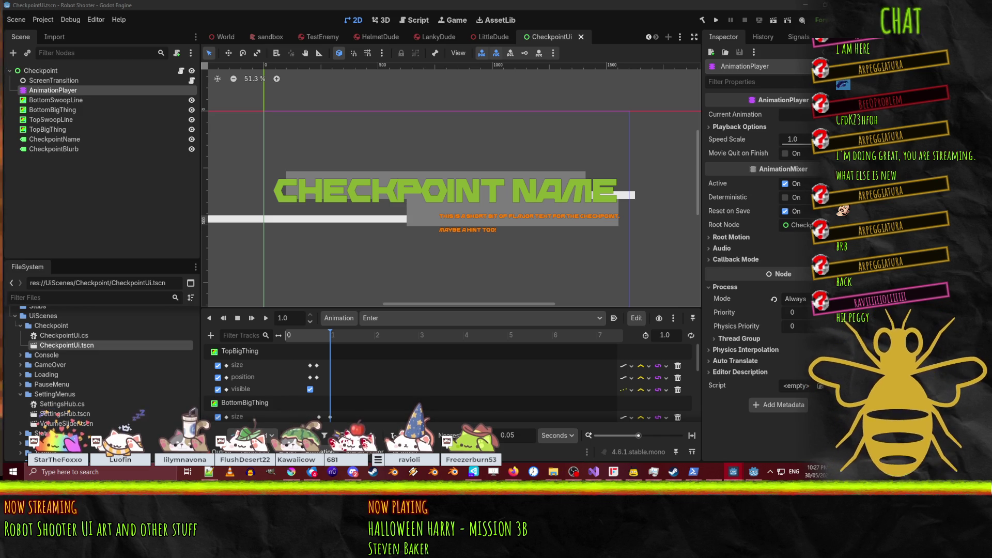
key("alt+Tab")
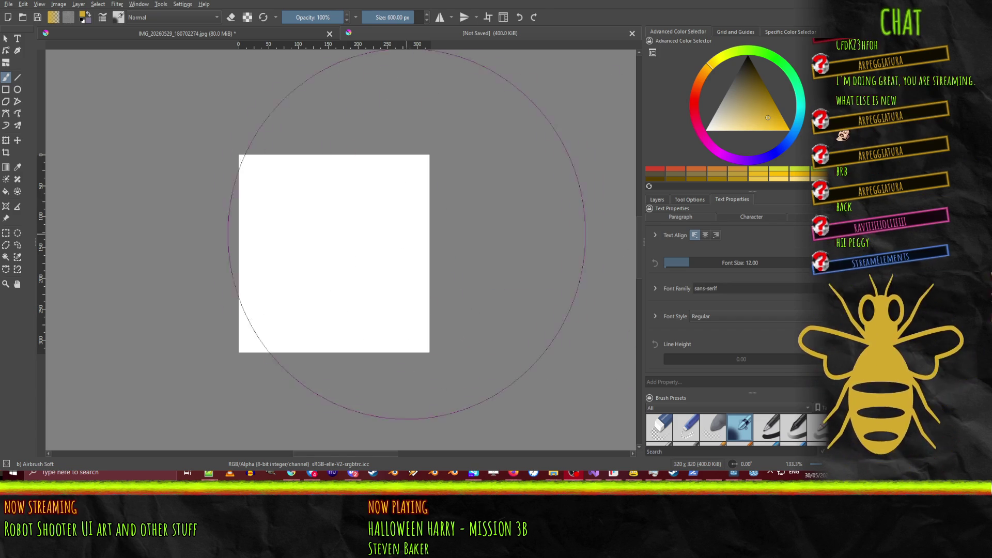
Step: Enlarge the Brush Presets docker and bring up the Layers list
scroll(353, 230, "up", 2)
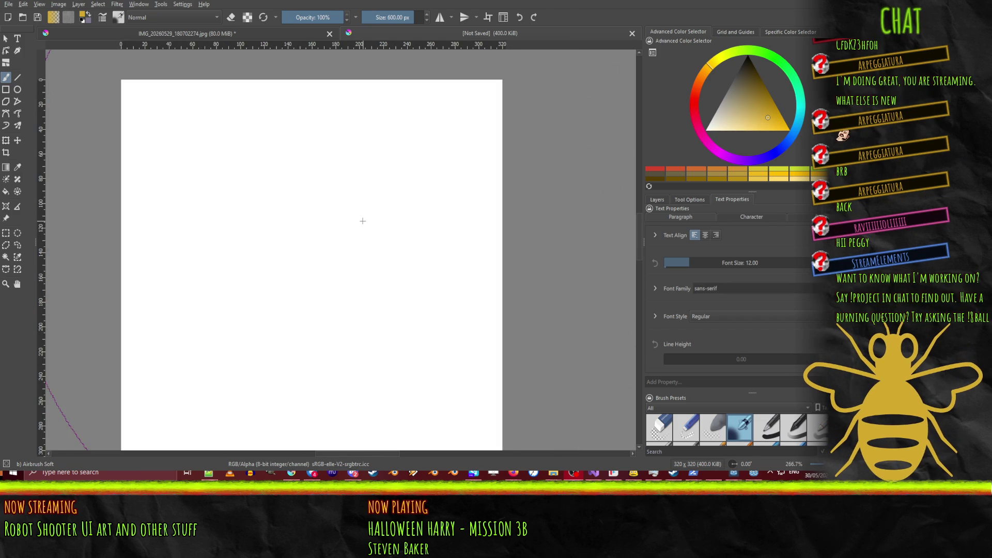
scroll(363, 221, "down", 1)
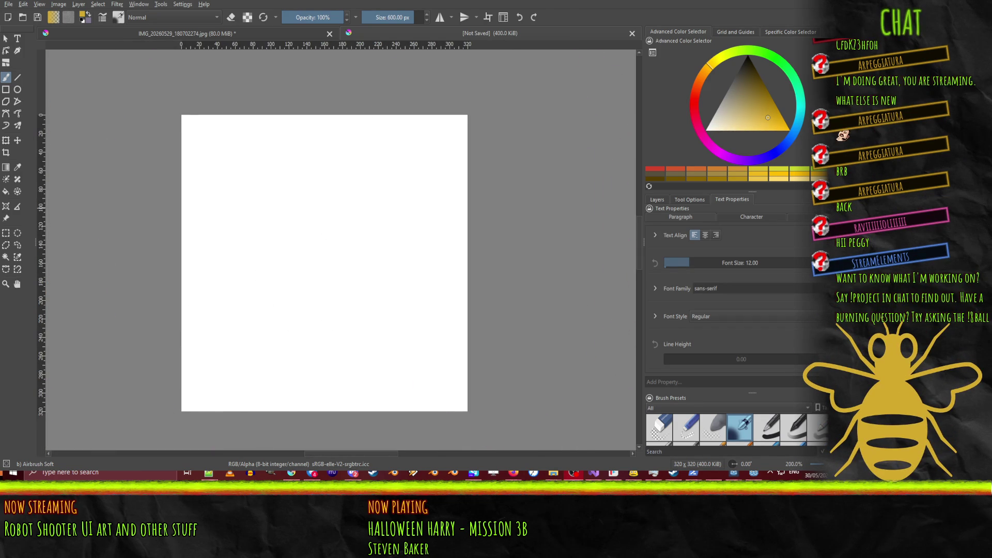
left_click_drag(752, 392, 742, 297)
left_click(690, 199)
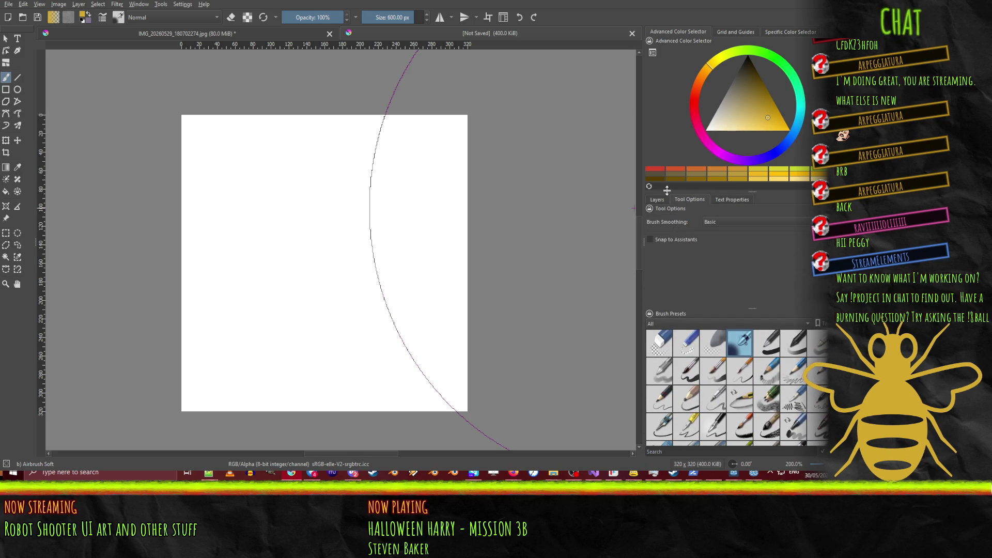
left_click(657, 201)
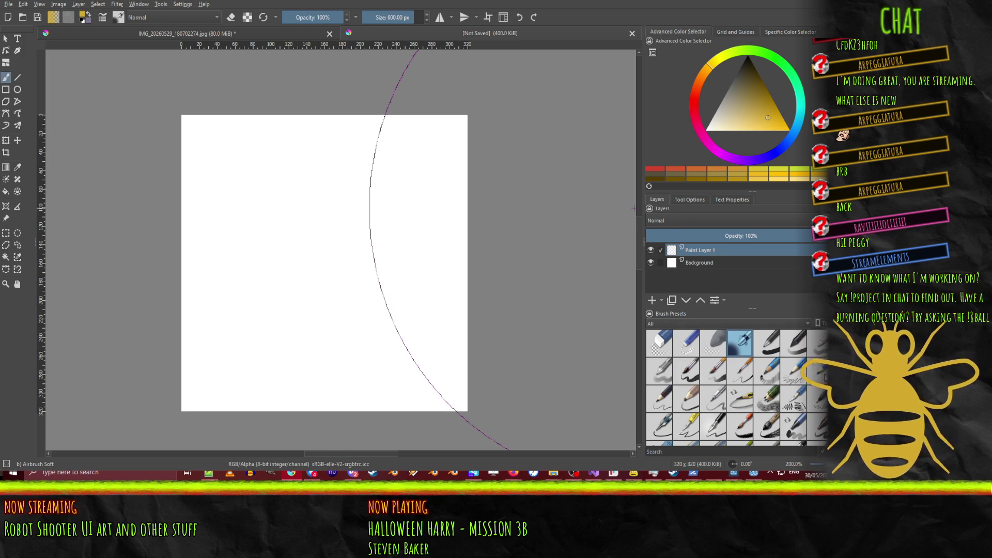
Step: Select the Pencil-2 brush and try two yellow test strokes, undoing each one
left_click(793, 371)
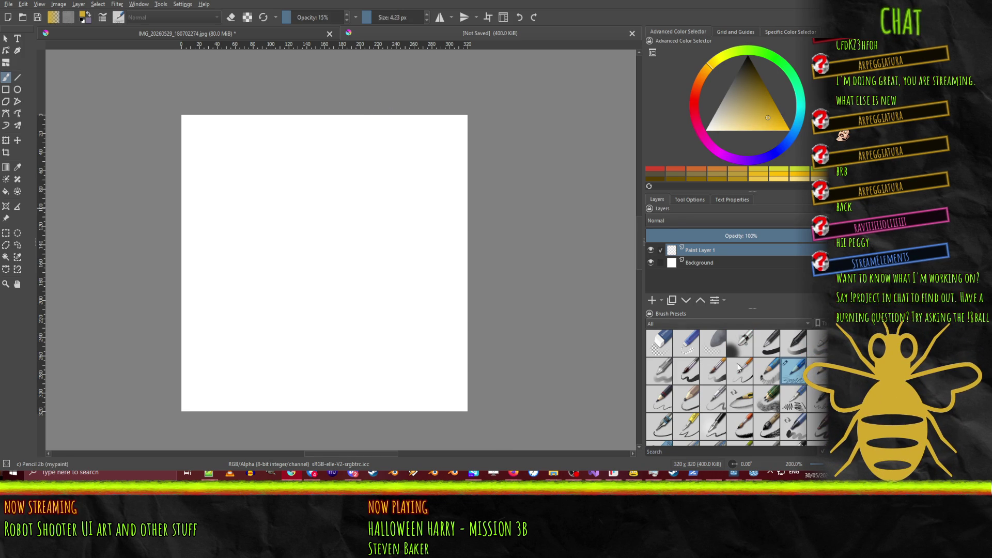
right_click(275, 359)
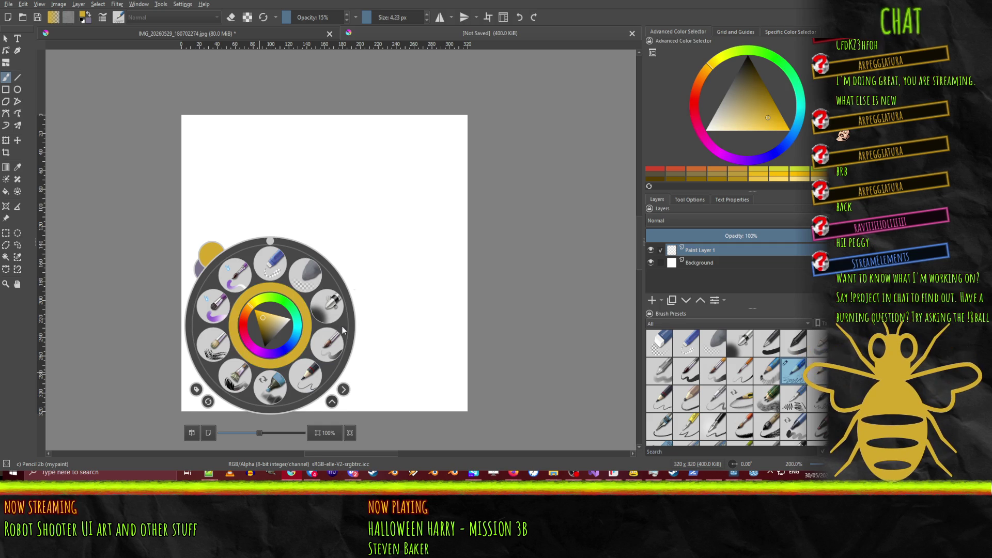
left_click(303, 375)
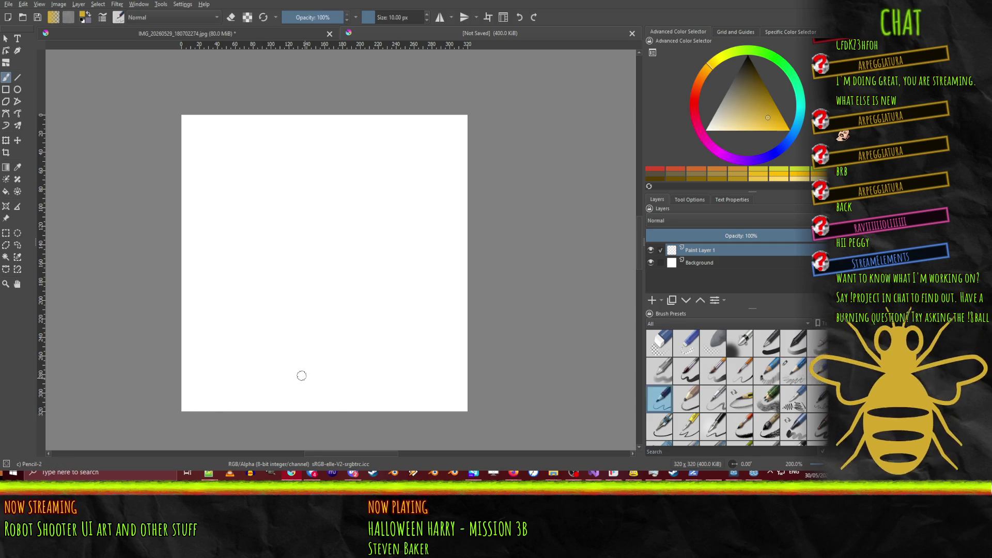
mouse_move(235, 362)
left_mouse_down()
mouse_move(311, 356)
mouse_move(361, 334)
mouse_move(377, 291)
mouse_move(352, 181)
mouse_move(363, 188)
left_mouse_up()
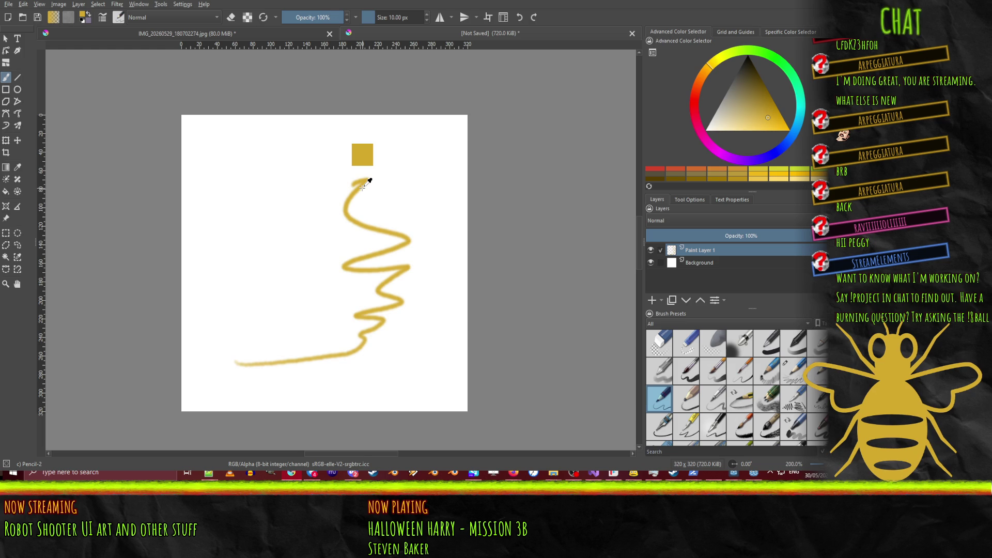
key("ctrl+z")
mouse_move(232, 377)
left_mouse_down()
mouse_move(271, 382)
mouse_move(333, 321)
mouse_move(392, 252)
mouse_move(384, 222)
left_mouse_up()
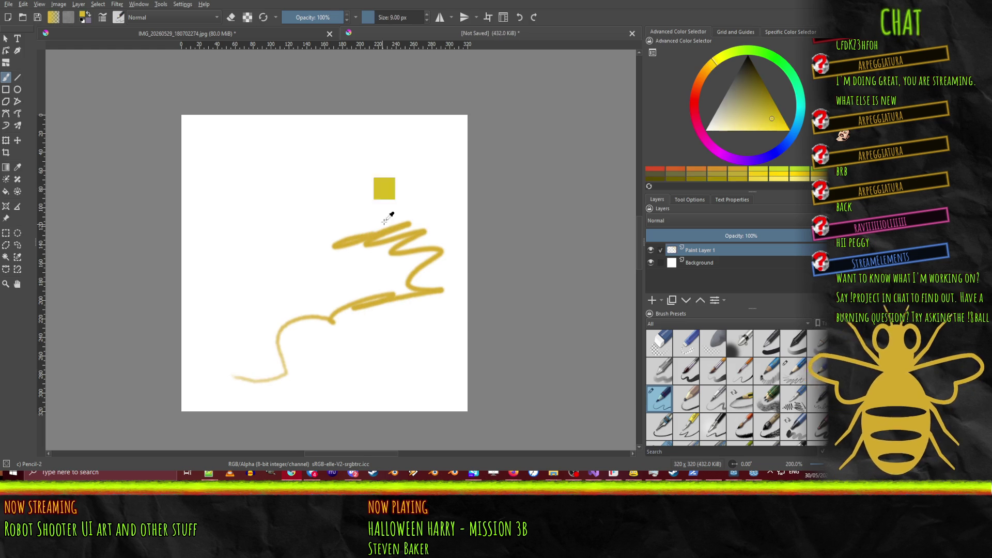
key("ctrl+z")
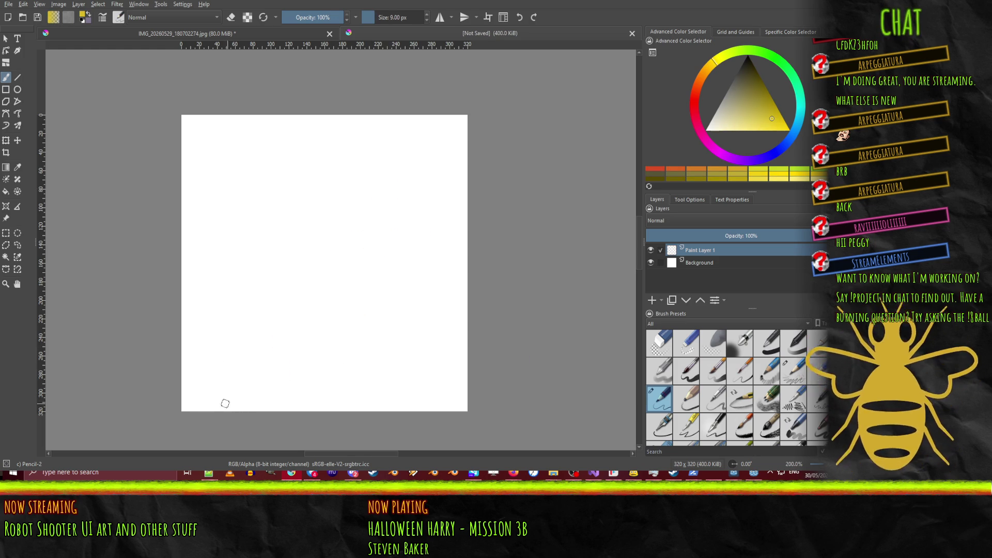
Step: Sketch pale yellow diagonal and horizontal guide strokes across the canvas
left_click_drag(200, 405, 373, 397)
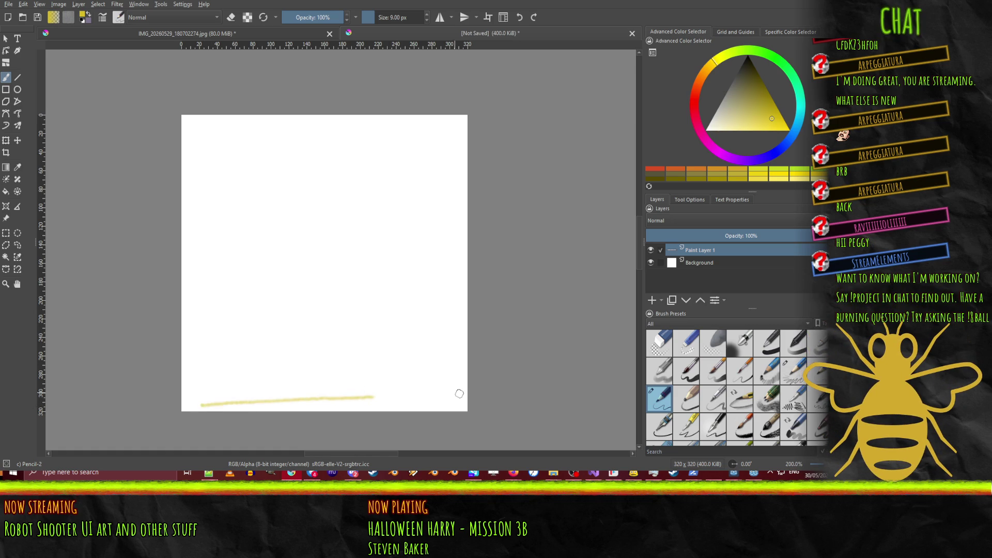
key("ctrl+z")
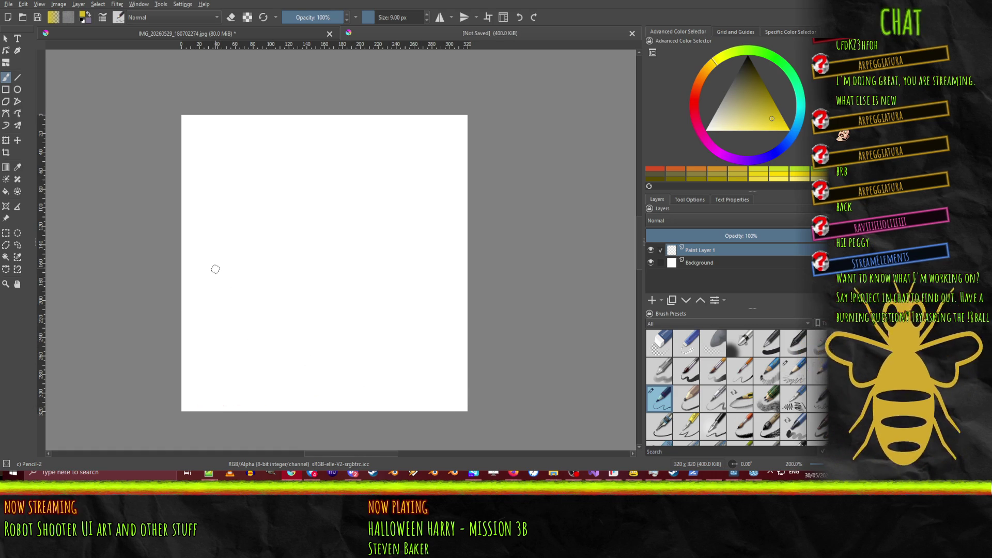
mouse_move(190, 290)
left_mouse_down()
mouse_move(263, 325)
mouse_move(401, 325)
mouse_move(463, 273)
left_mouse_up()
mouse_move(189, 287)
left_mouse_down()
mouse_move(250, 228)
mouse_move(413, 224)
mouse_move(466, 265)
left_mouse_up()
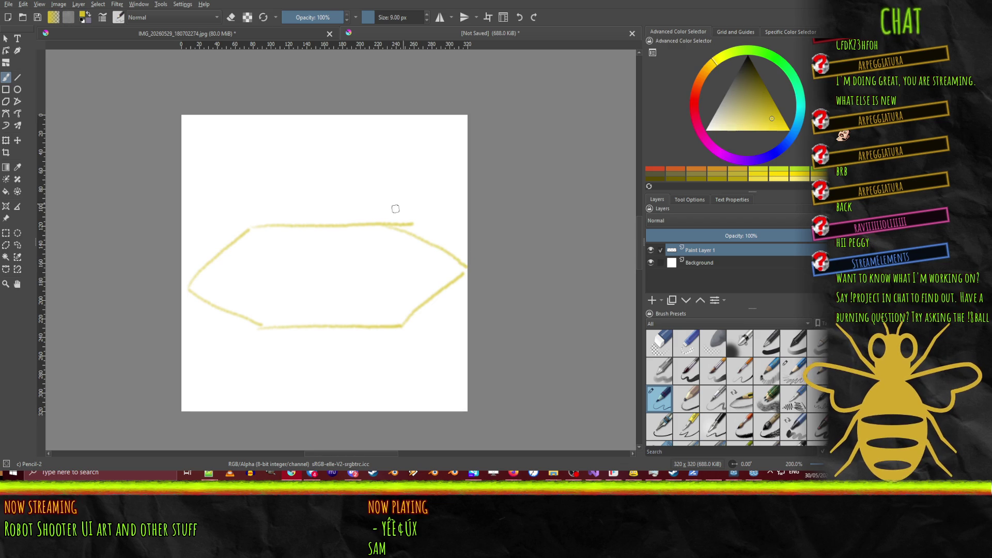
Step: Extend diagonal lines up from the hexagon's top corners and preview it in Wrap Around Mode
mouse_move(399, 223)
left_mouse_down()
mouse_move(421, 192)
mouse_move(445, 186)
mouse_move(431, 193)
mouse_move(453, 165)
left_mouse_up()
left_click_drag(253, 225, 179, 158)
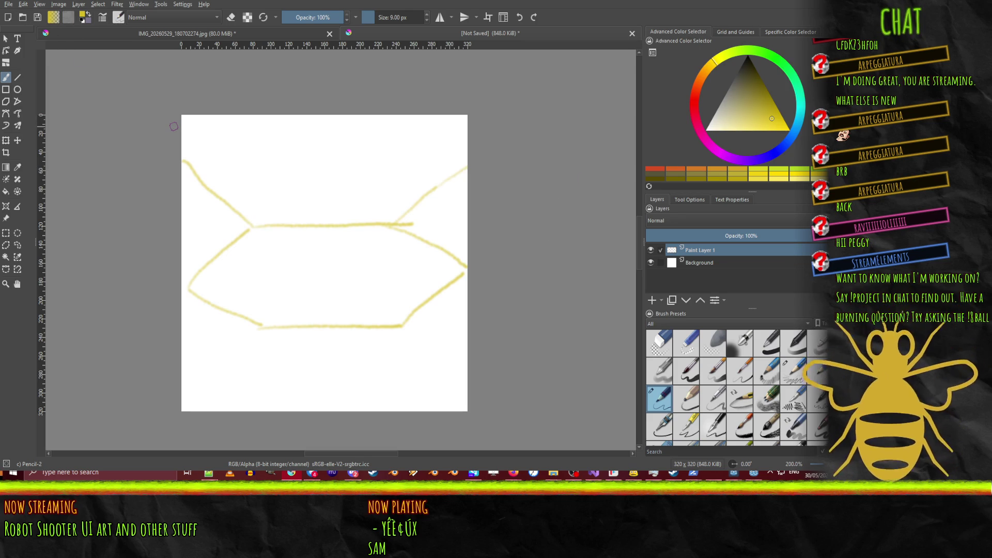
left_click(488, 19)
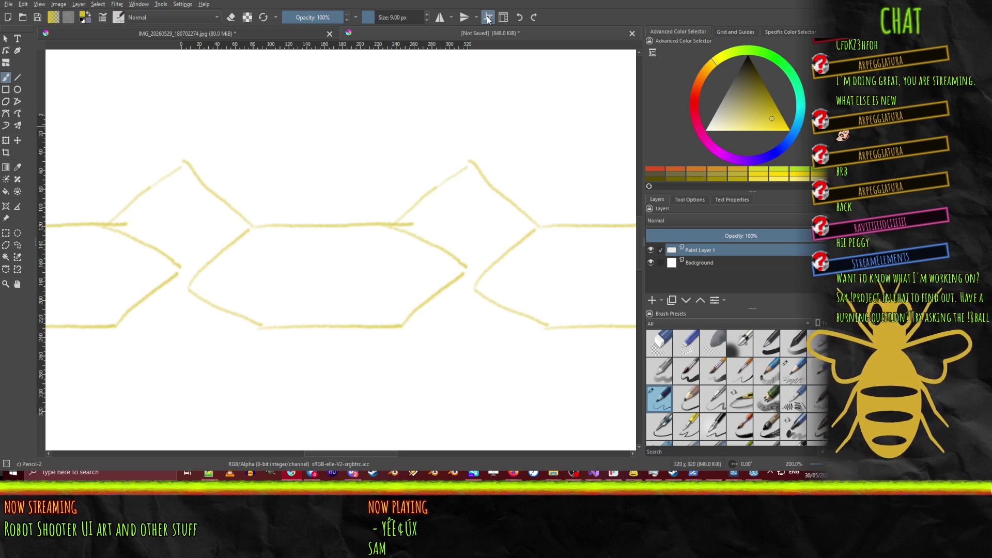
Step: Leave wrap-around, undo the hexagon strokes, and add two horizontal guides plus one left vertical guide
left_click(489, 19)
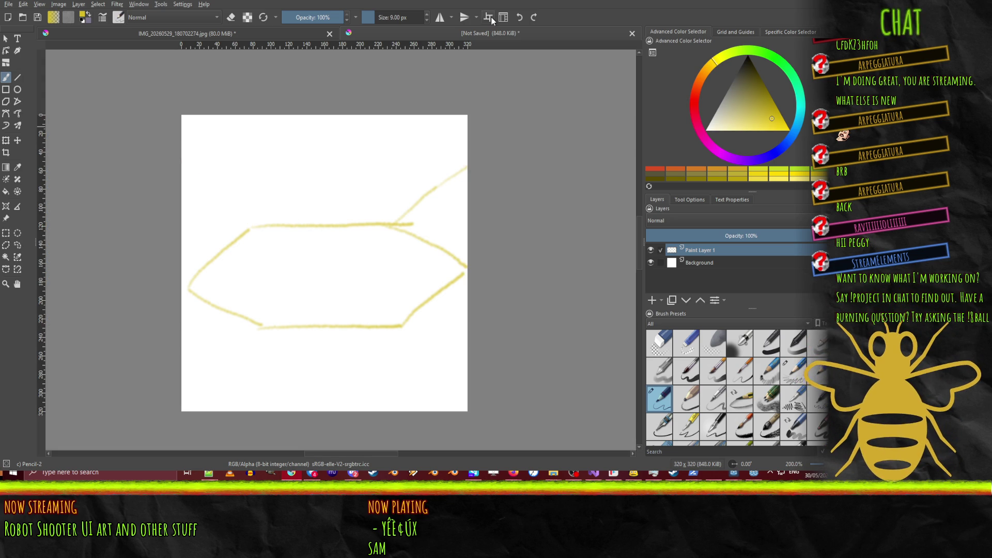
key("ctrl+z")
key("ctrl+z")
key("ctrl+z")
key("ctrl+z")
key("ctrl+z")
mouse_move(250, 42)
left_mouse_down()
mouse_move(314, 200)
mouse_move(315, 235)
mouse_move(418, 258)
mouse_move(380, 234)
mouse_move(390, 257)
mouse_move(350, 175)
mouse_move(354, 190)
left_mouse_up()
mouse_move(294, 45)
left_mouse_down()
mouse_move(340, 200)
mouse_move(337, 330)
left_mouse_up()
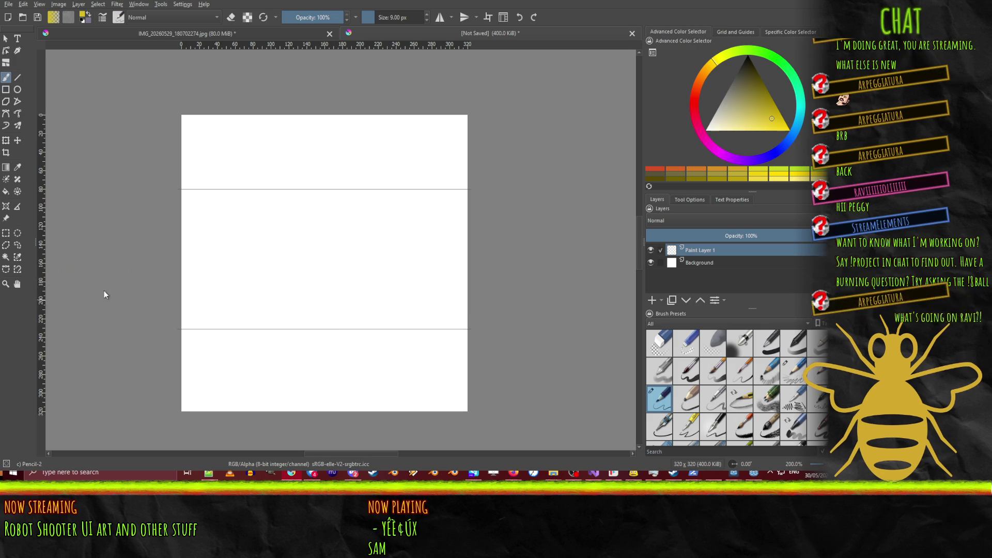
mouse_move(43, 170)
left_mouse_down()
mouse_move(265, 188)
mouse_move(270, 299)
mouse_move(237, 323)
mouse_move(247, 316)
left_mouse_up()
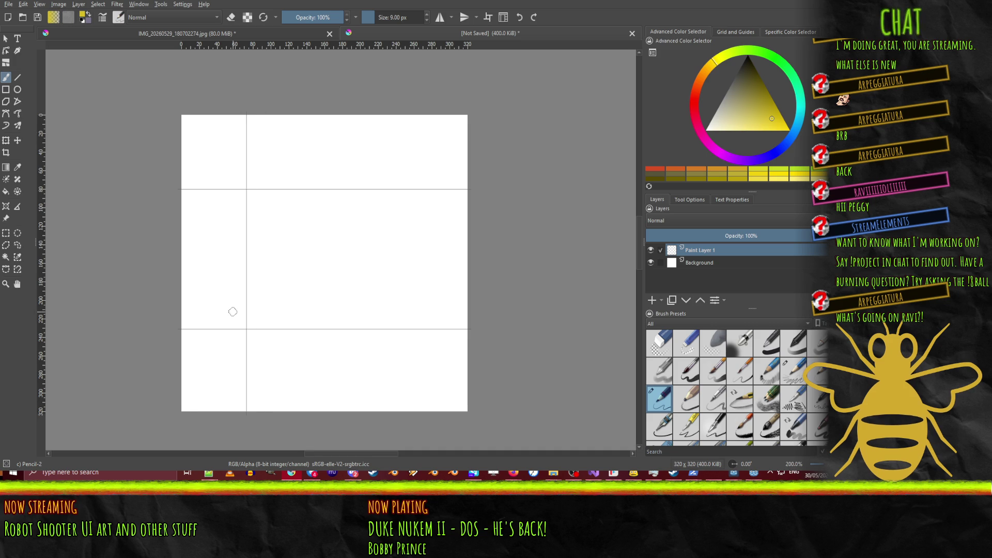
Step: Drop a second vertical guide from the left ruler near the canvas's right side
left_click_drag(40, 294, 406, 295)
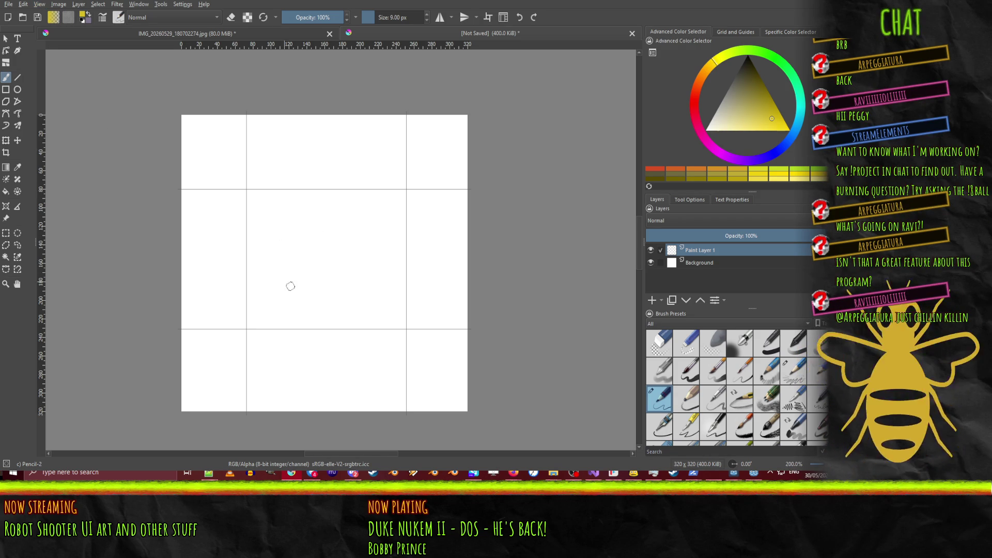
Step: Draw the hexagon's six sides between the guides, redrawing the misplaced top and upper-right edges
left_click_drag(282, 327, 383, 329)
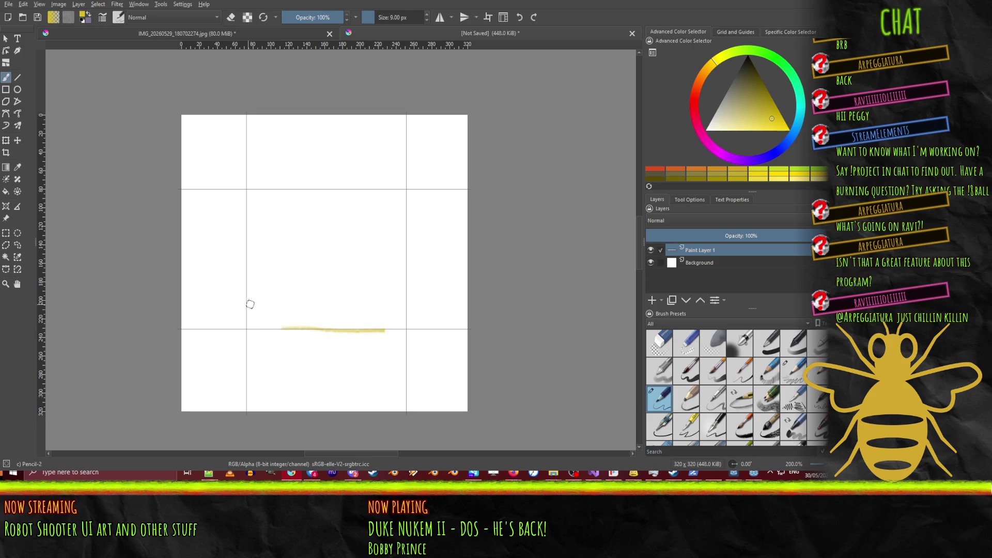
left_click_drag(244, 281, 282, 327)
mouse_move(245, 282)
left_mouse_down()
mouse_move(285, 237)
mouse_move(373, 232)
left_mouse_up()
key("ctrl+z")
mouse_move(285, 238)
left_mouse_down()
mouse_move(380, 239)
mouse_move(406, 285)
left_mouse_up()
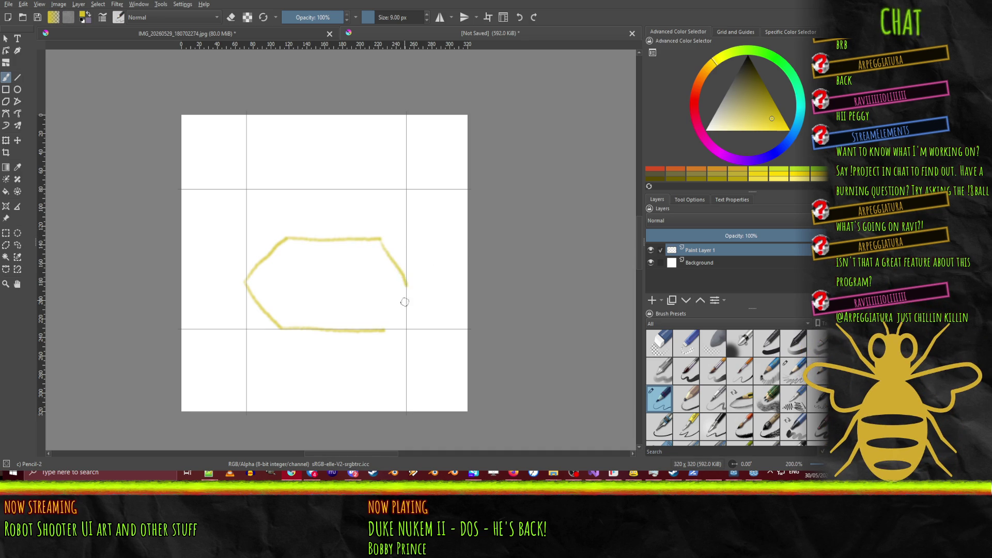
left_click_drag(365, 331, 407, 289)
left_click_drag(369, 247, 408, 287)
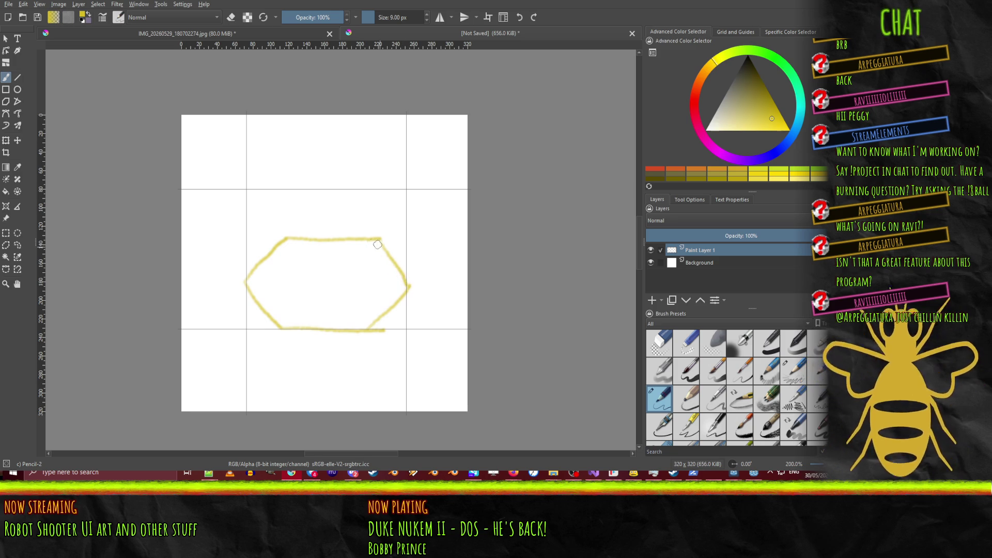
left_click_drag(381, 239, 405, 283)
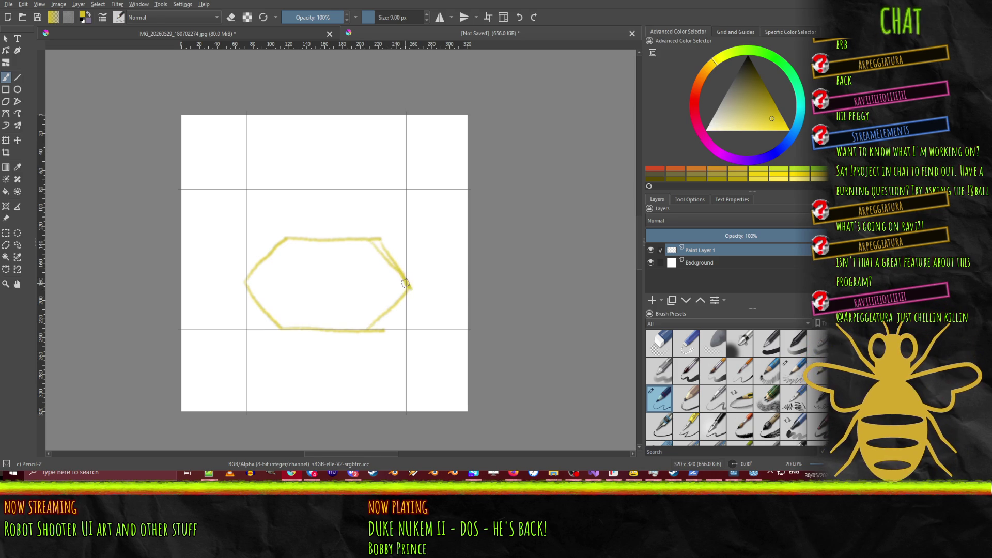
Step: Try connecting lines beside the hexagon, undo them, and preview the hexagon in Wrap Around Mode
left_click_drag(185, 288, 247, 286)
left_click_drag(408, 287, 472, 287)
key("ctrl+z")
key("ctrl+z")
key("ctrl+z")
left_click(488, 18)
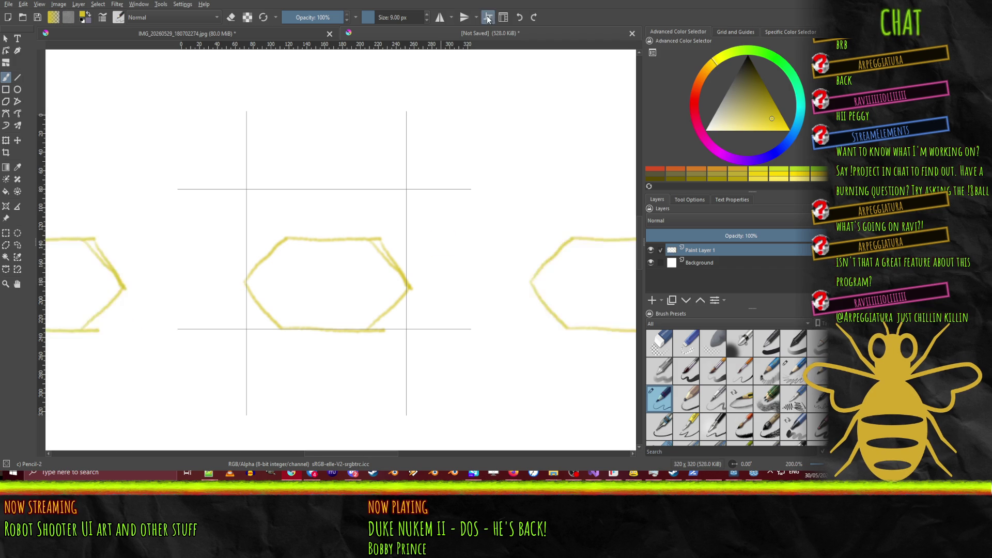
Step: Join the hexagon's right point to the next tile and add a diagonal down-right from the bottom-right corner
left_click_drag(409, 288, 531, 284)
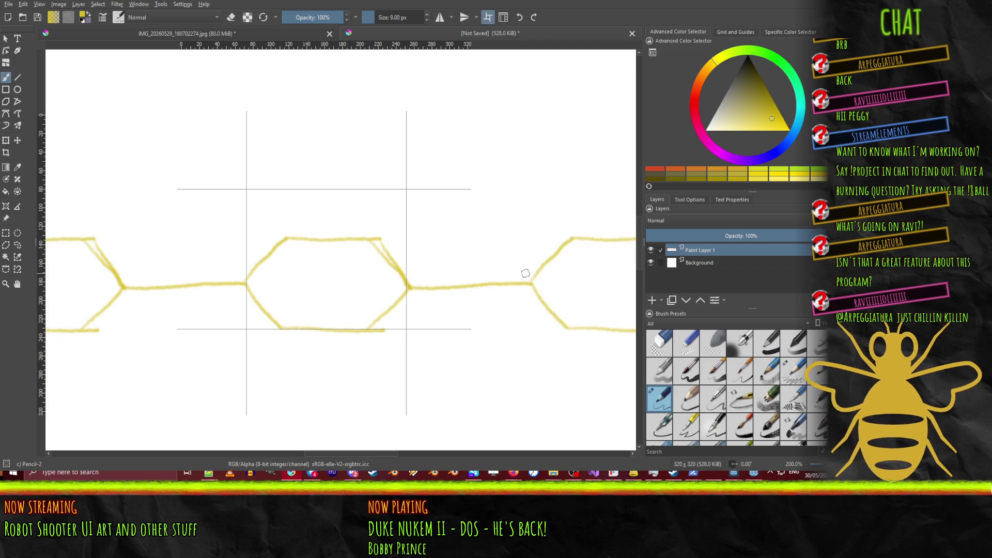
mouse_move(243, 375)
left_mouse_down()
mouse_move(277, 333)
mouse_move(247, 378)
left_mouse_up()
key("ctrl+z")
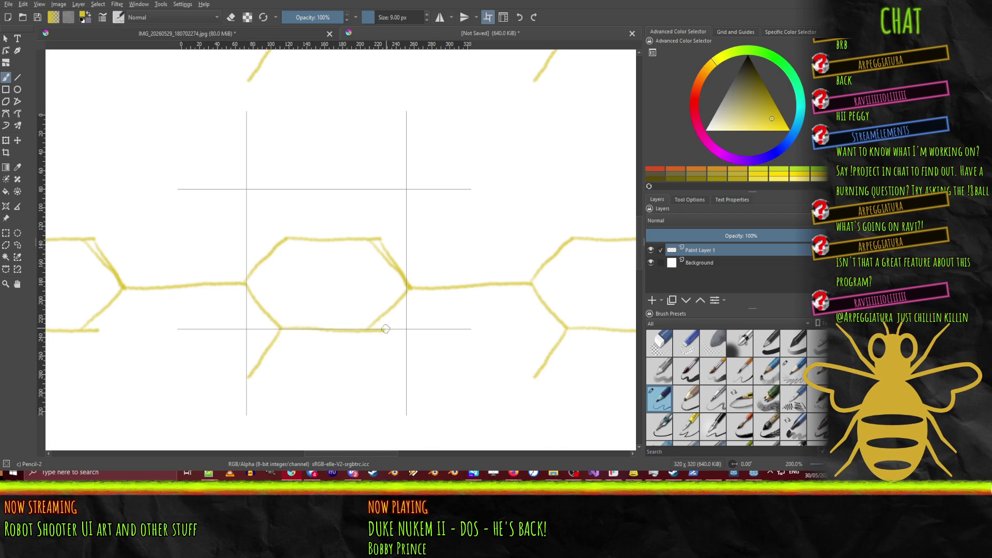
mouse_move(367, 331)
left_mouse_down()
mouse_move(405, 379)
mouse_move(533, 378)
left_mouse_up()
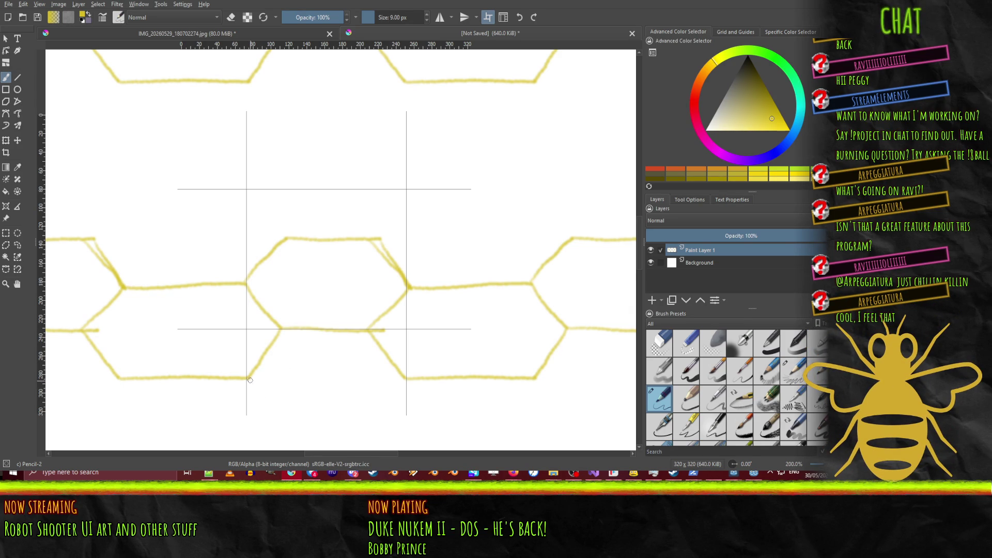
Step: Draw the lower hexagon's right diagonal, bottom edge and left side in sampled yellow, then exit wrap-around
left_click_drag(251, 380, 285, 419)
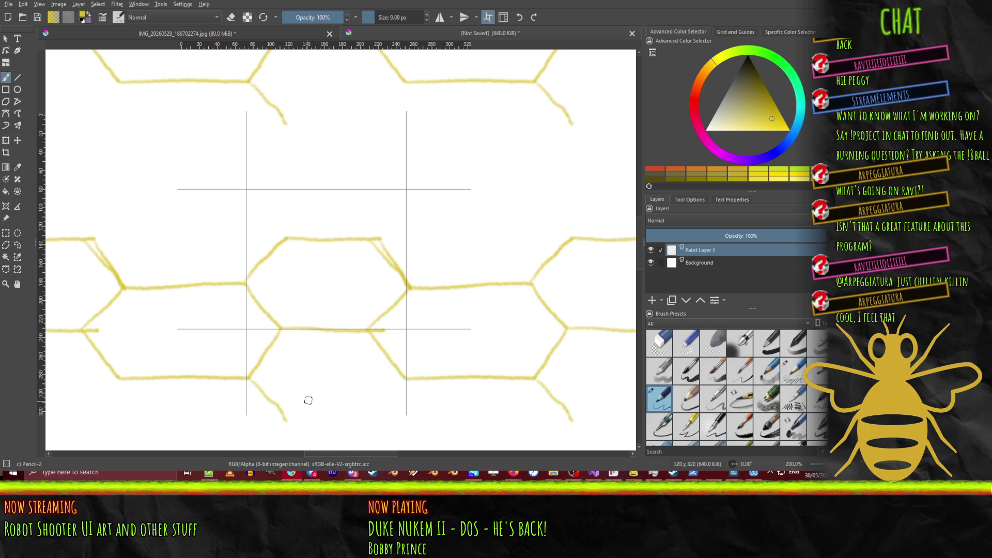
left_click(270, 351, "ctrl")
key("ctrl+z")
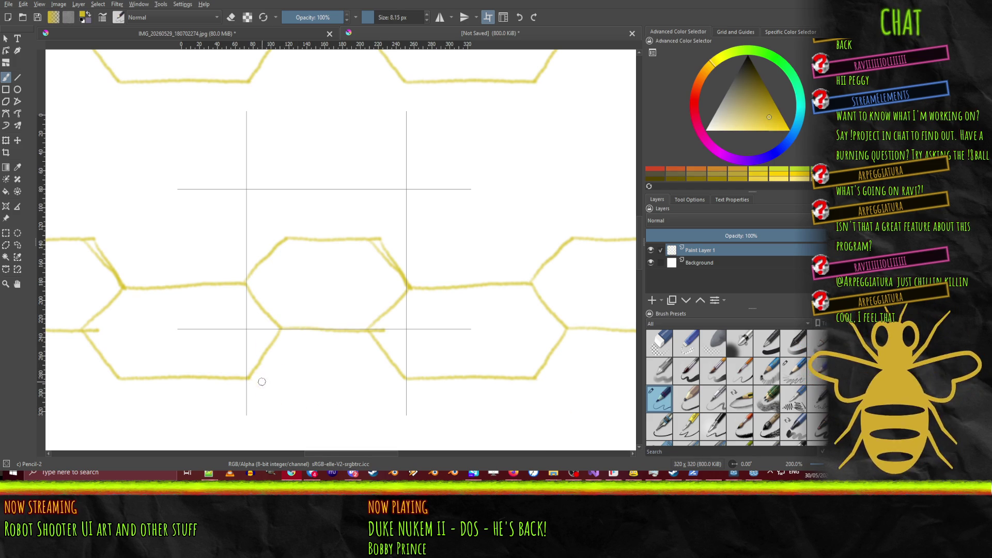
mouse_move(251, 380)
left_mouse_down()
mouse_move(286, 421)
mouse_move(363, 421)
mouse_move(406, 380)
mouse_move(372, 420)
left_mouse_up()
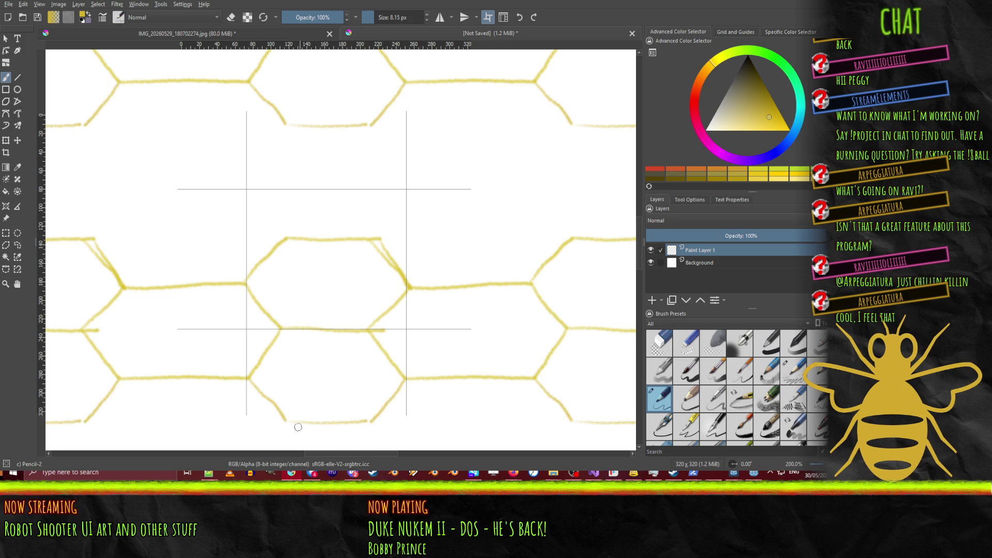
left_click_drag(282, 423, 368, 424)
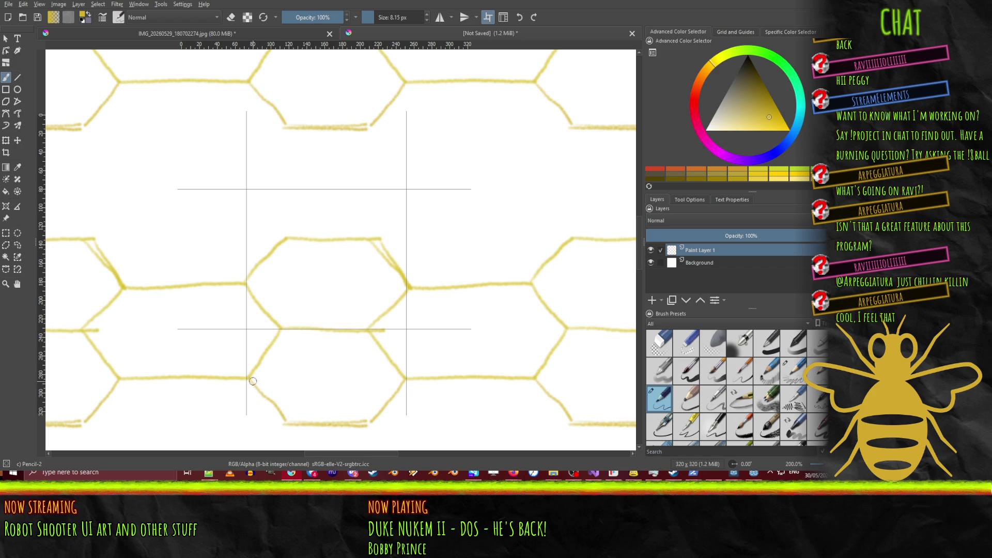
left_click_drag(250, 379, 285, 426)
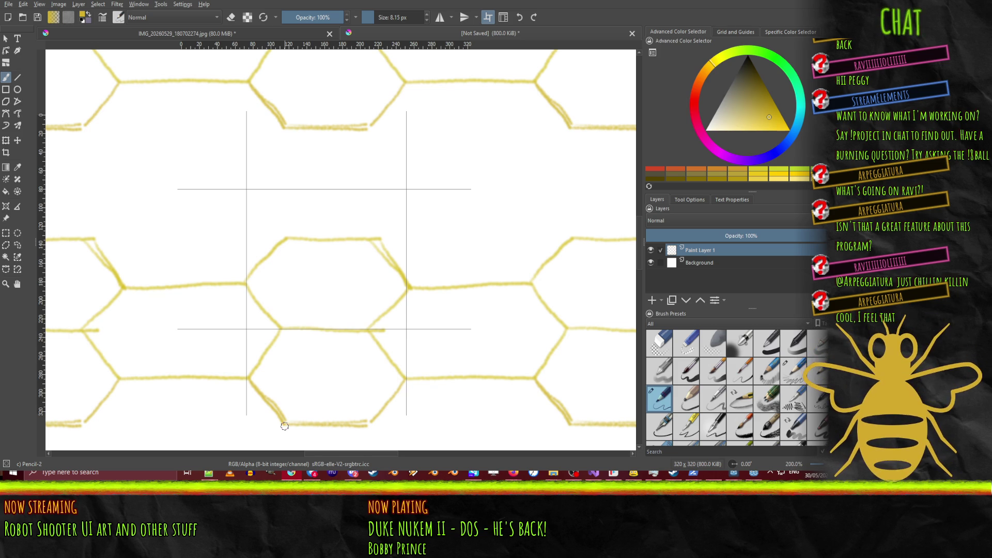
left_click(489, 17)
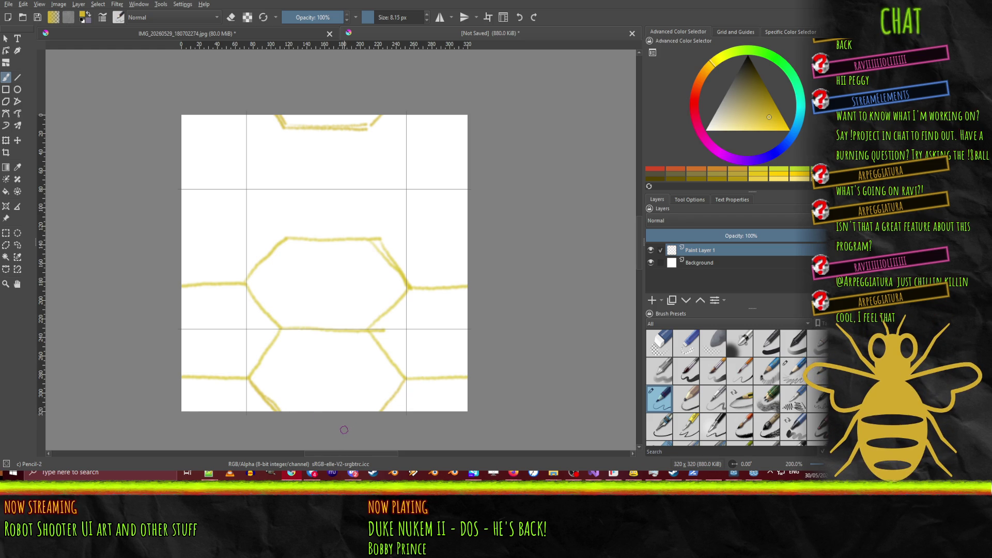
left_click(488, 18)
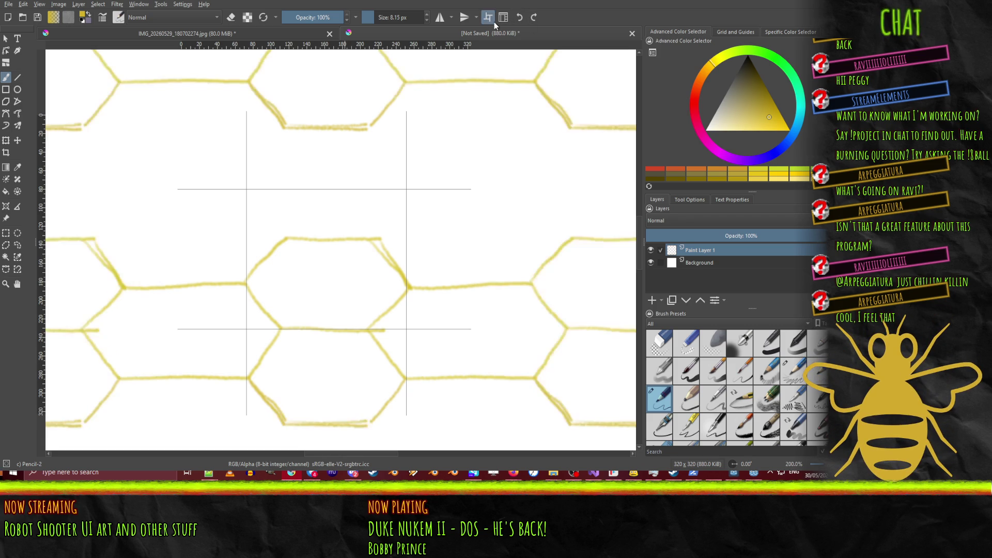
left_click(487, 24)
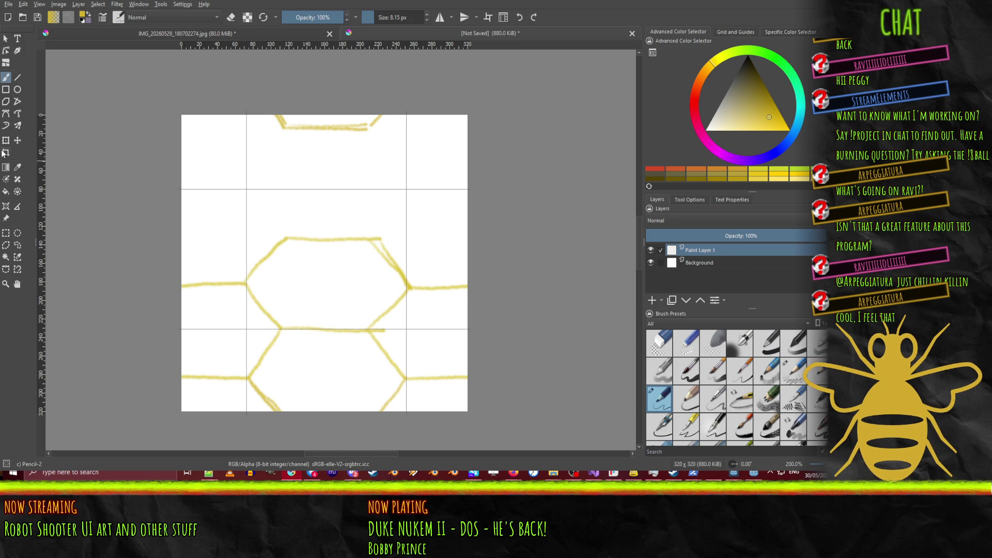
Step: Copy the partial hexagon stroke at the canvas top onto its own new layer
left_click(6, 233)
left_click_drag(263, 92, 417, 149)
key("ctrl+alt+j")
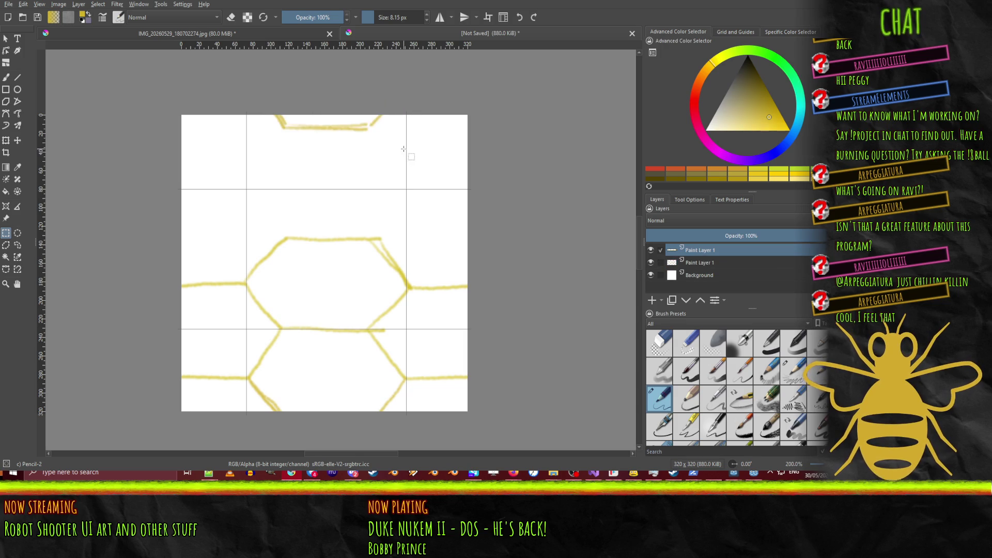
Step: Shift the sketch up about 57 px and the short stroke to the bottom, merge them, and add an empty layer
left_click(705, 263)
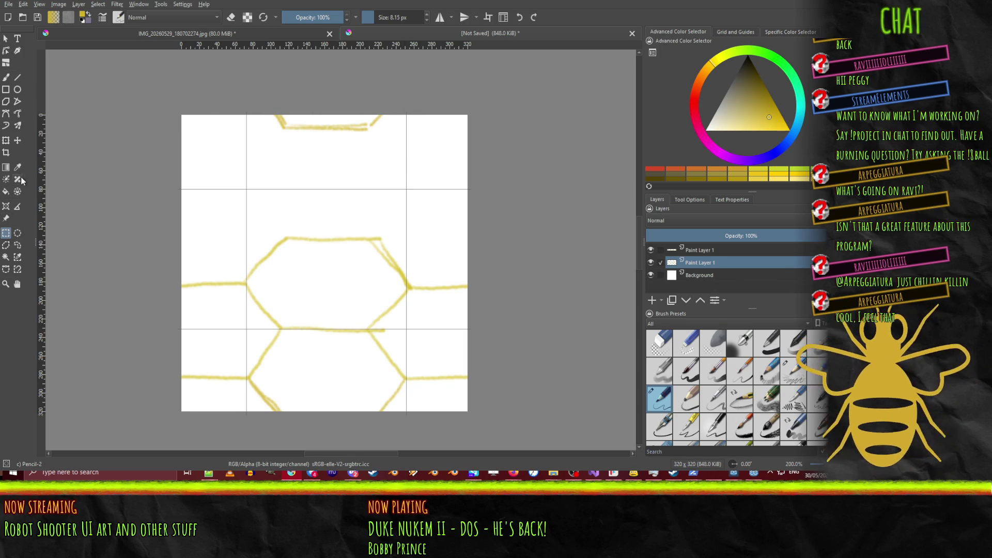
left_click(18, 140)
left_click_drag(257, 297, 256, 263)
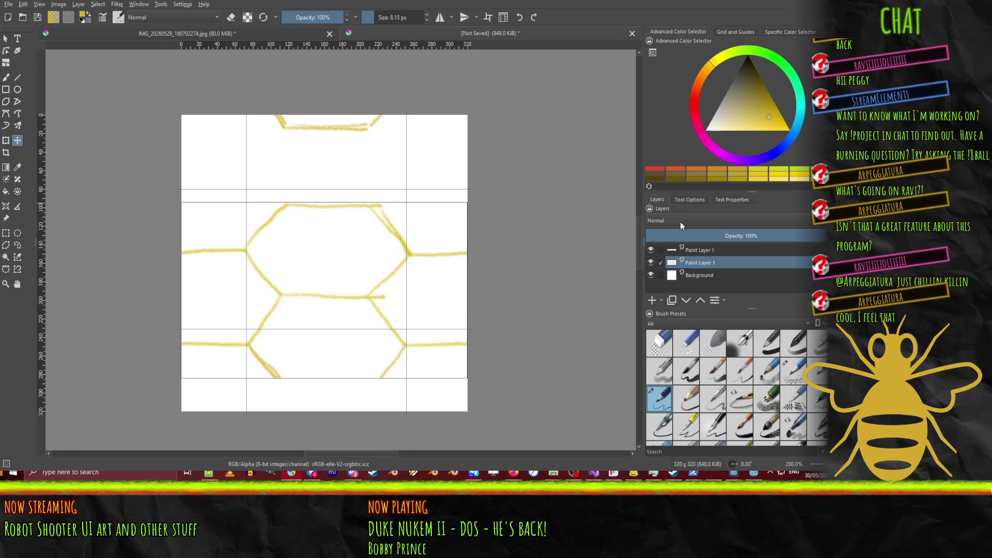
left_click(715, 252)
left_click_drag(327, 125, 321, 391)
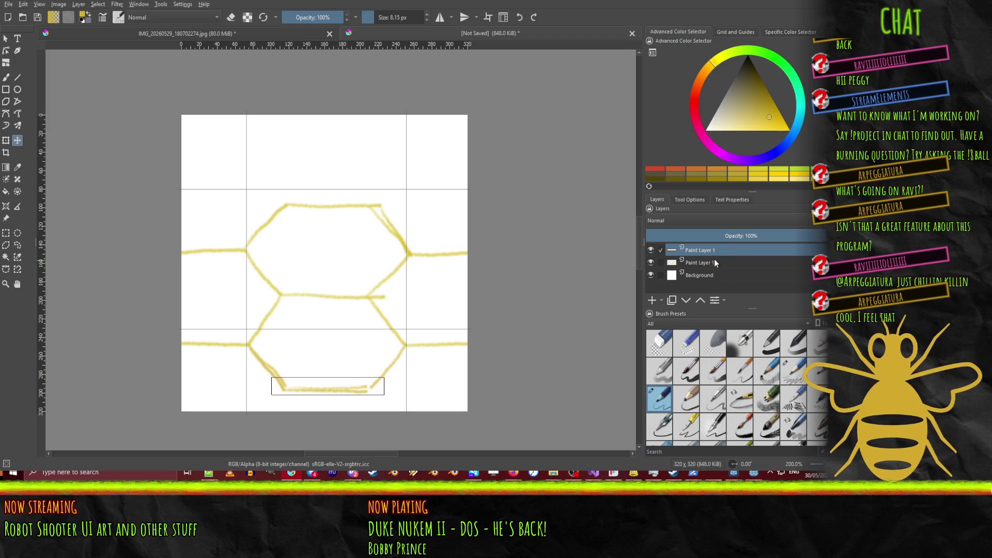
key("ctrl+e")
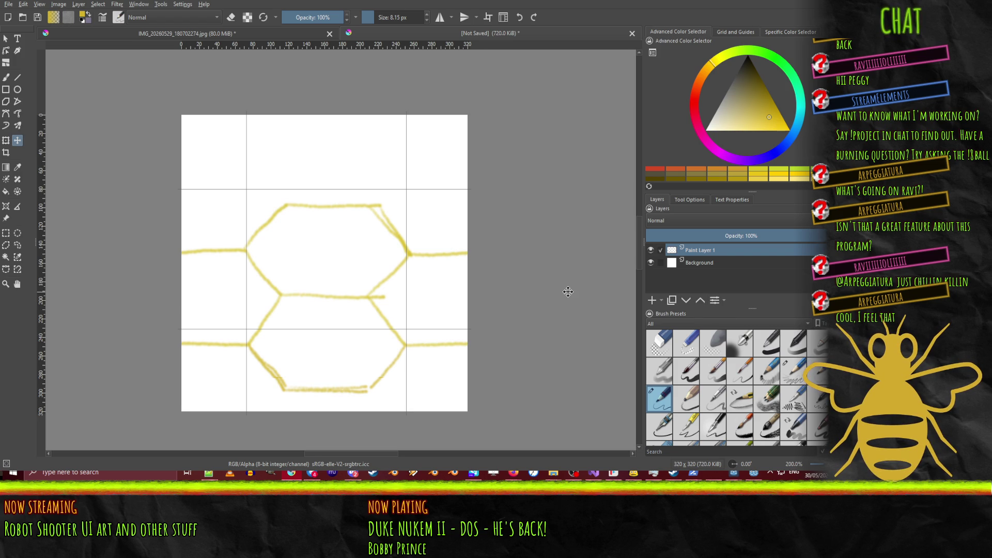
left_click(652, 300)
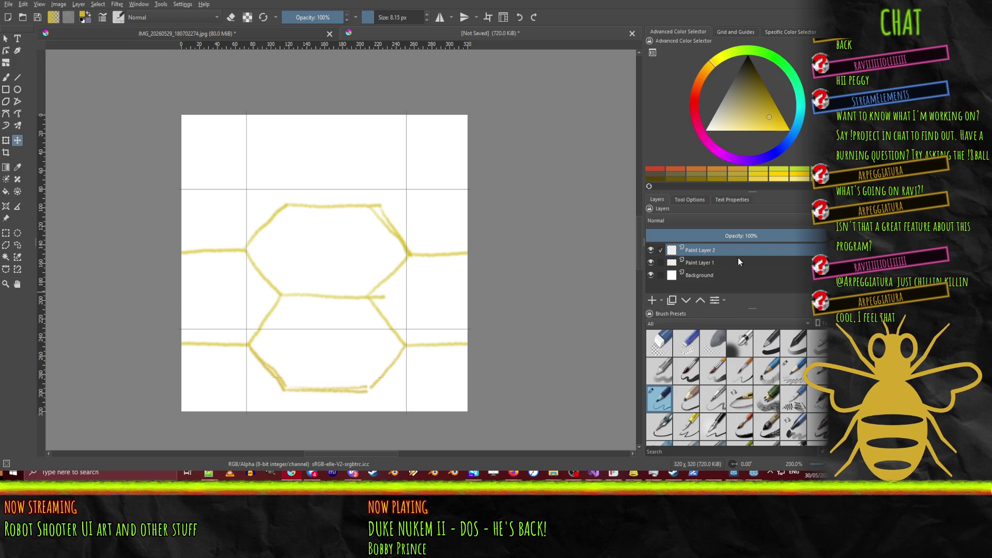
Step: Fade the yellow sketch layer to 28% opacity and set the painting colour to black
left_click(707, 263)
left_click_drag(766, 232, 699, 249)
key("d")
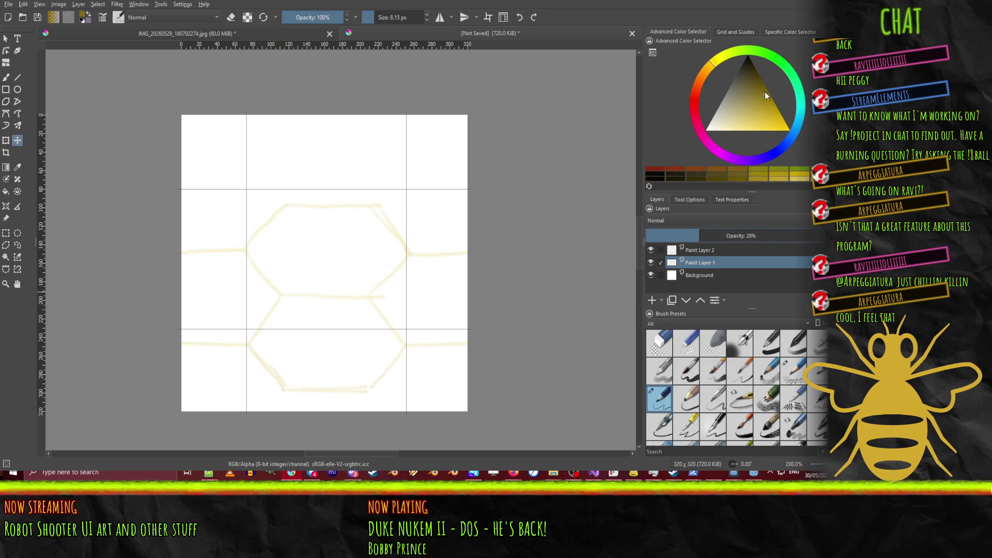
Step: With the Line tool, ink the first black hexagon edge on Paint Layer 2 instead of the sketch layer
left_click(17, 77)
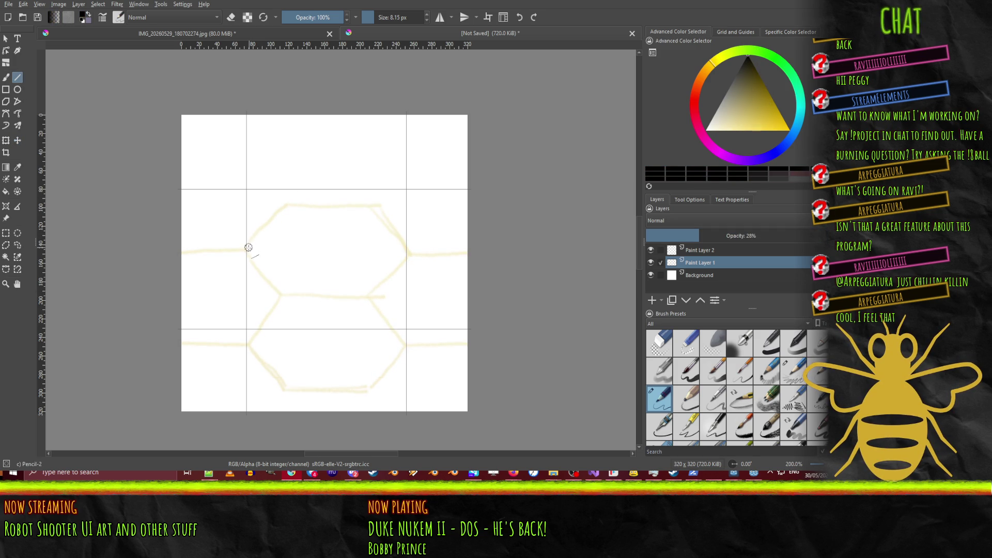
left_click_drag(246, 250, 288, 205)
key("ctrl+z")
left_click(705, 250)
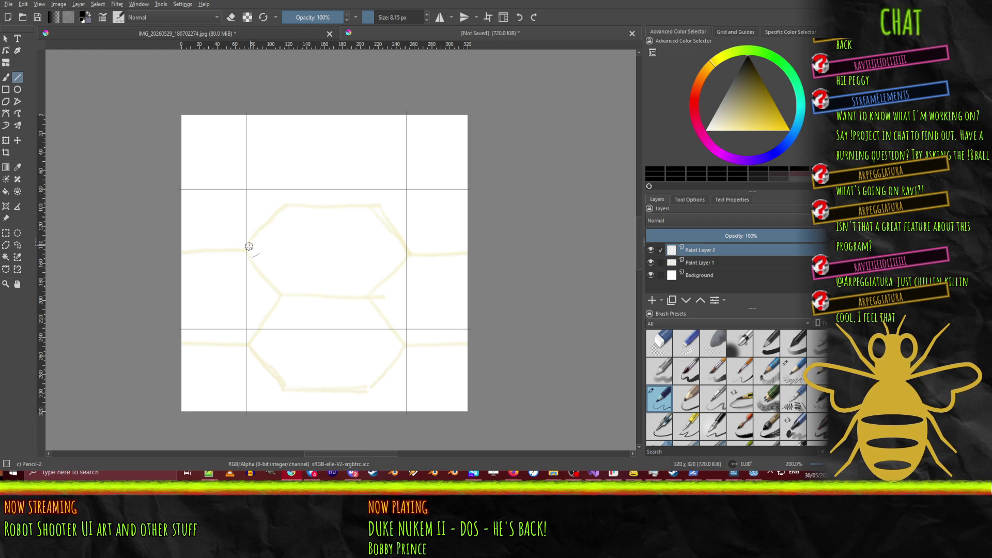
mouse_move(248, 250)
left_mouse_down()
mouse_move(287, 205)
mouse_move(367, 204)
mouse_move(379, 206)
mouse_move(409, 251)
left_mouse_up()
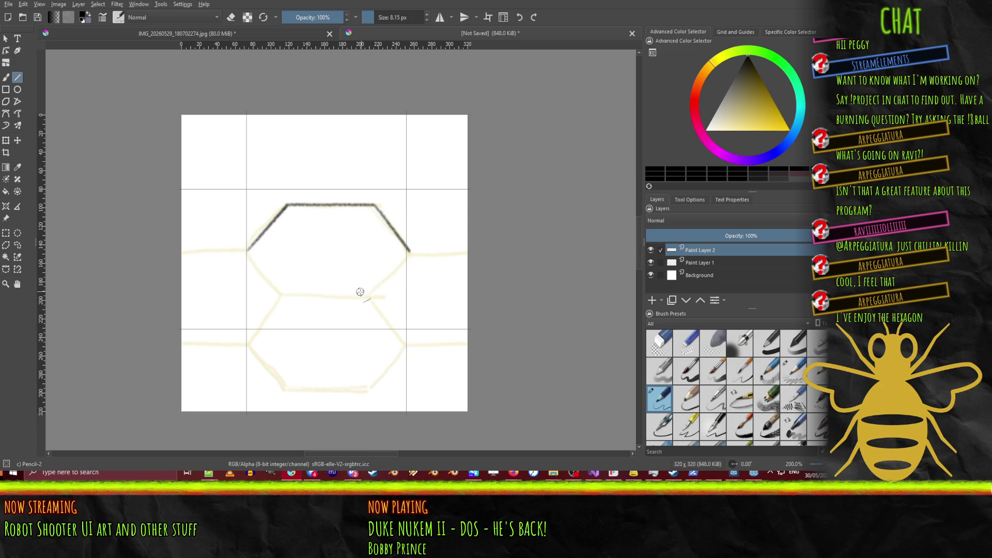
Step: Enable wrap-around mode and ink the hexagon's lower-right, lower-left and full bottom edges
left_click(486, 18)
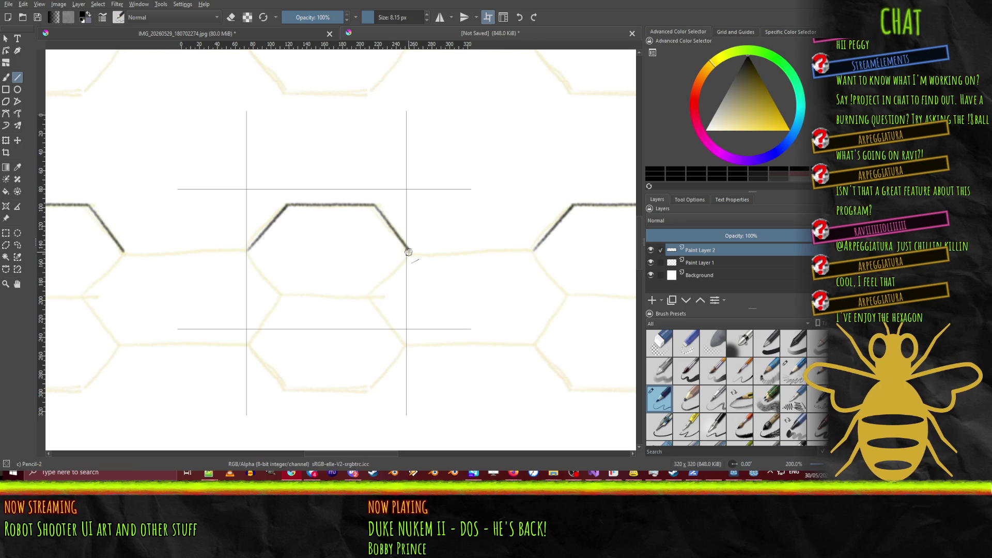
left_click_drag(408, 252, 366, 295)
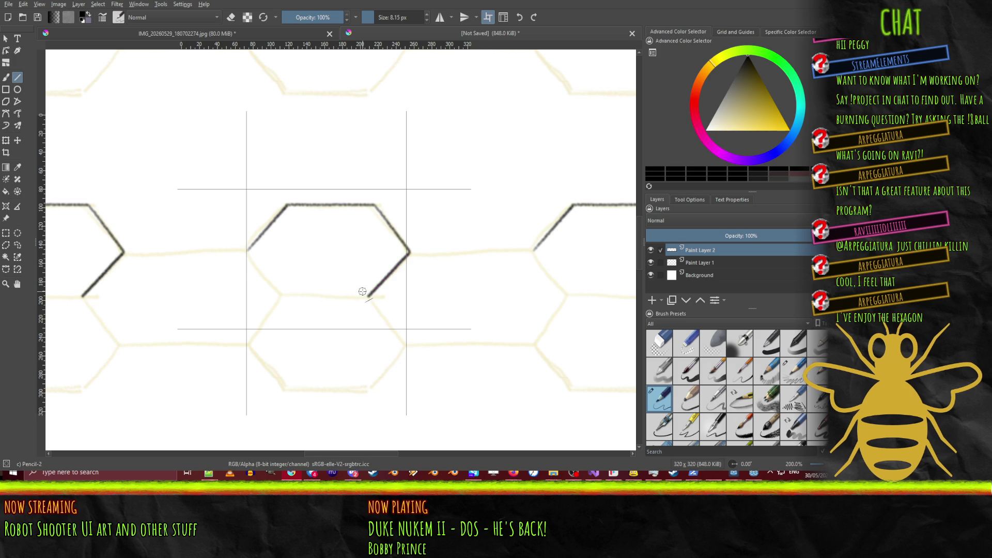
left_click_drag(247, 251, 280, 290)
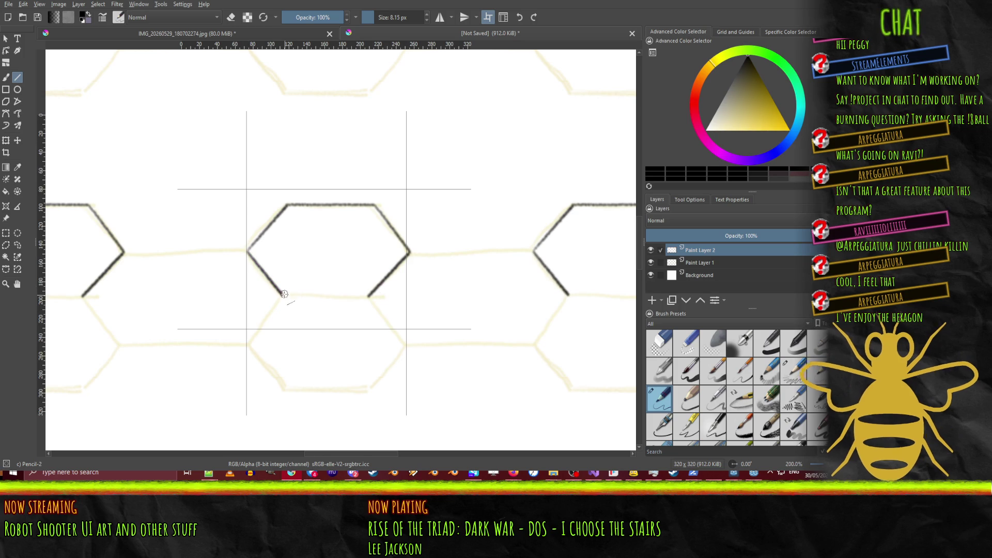
left_click_drag(283, 295, 369, 294)
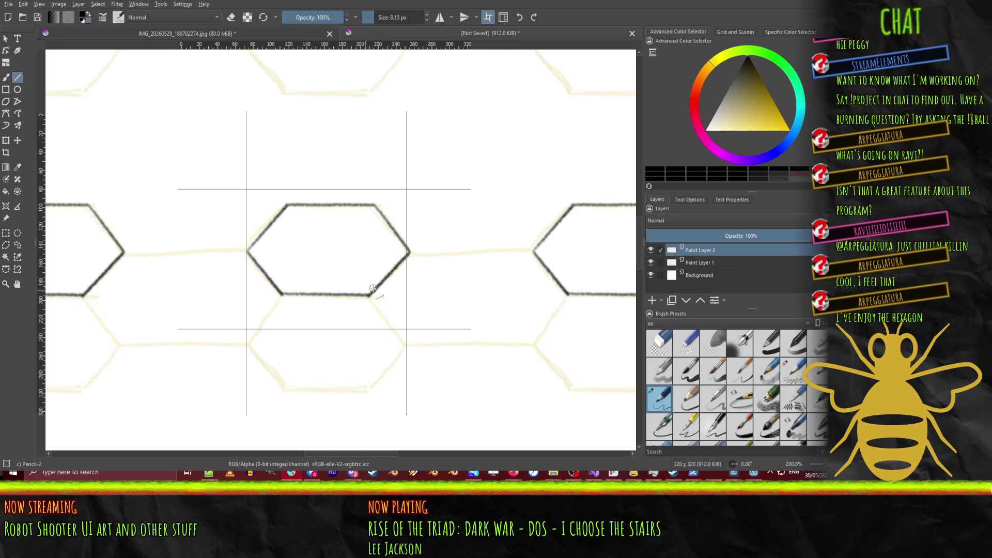
key("ctrl+z")
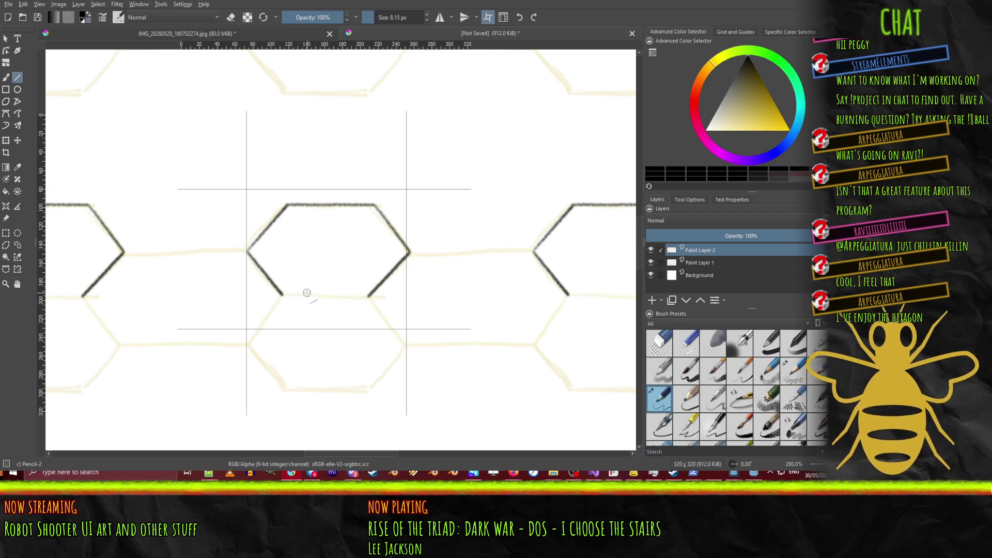
left_click_drag(282, 295, 367, 296)
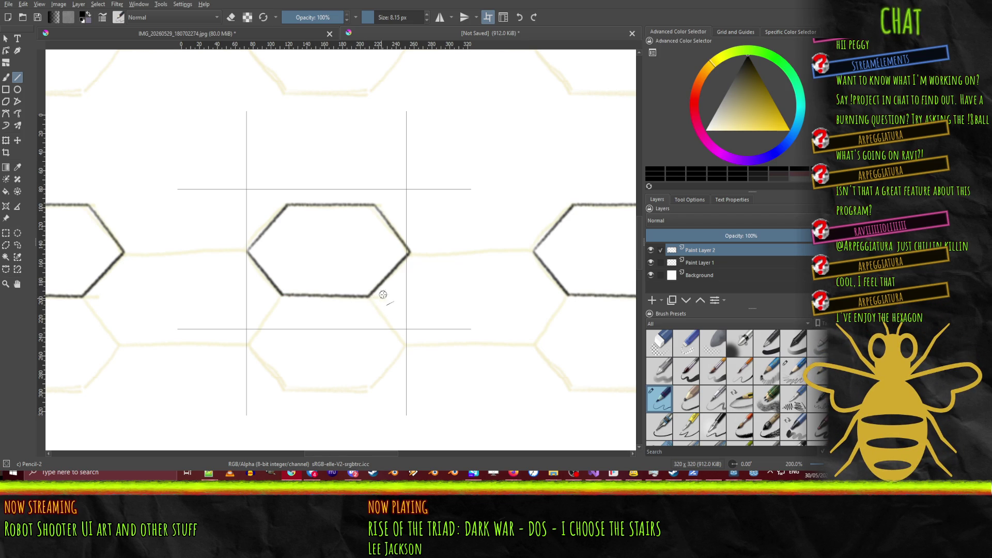
Step: Ink a diagonal down-right from the lower-right corner and a connector to the neighbouring hexagon's left corner
left_click_drag(369, 296, 404, 341)
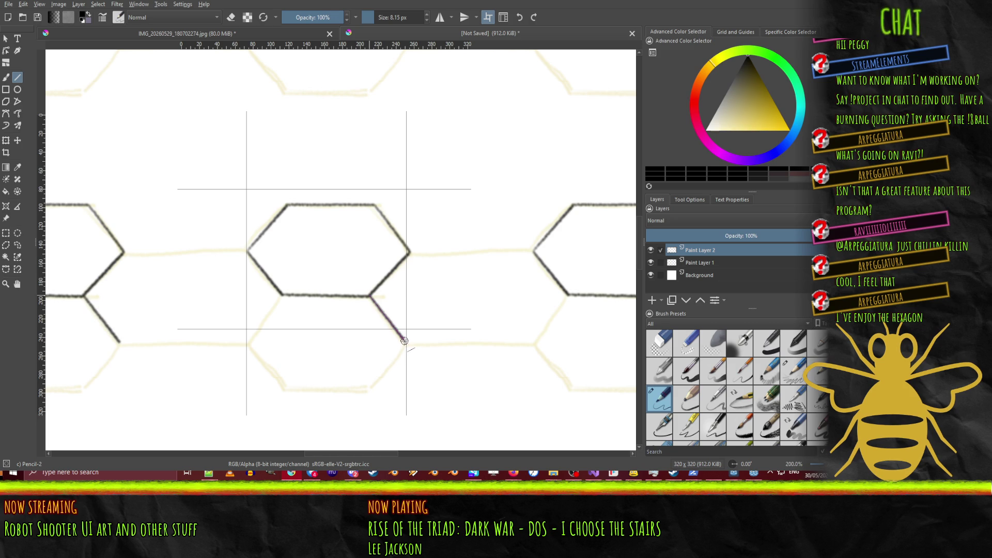
key("ctrl+z")
key("ctrl+shift+z")
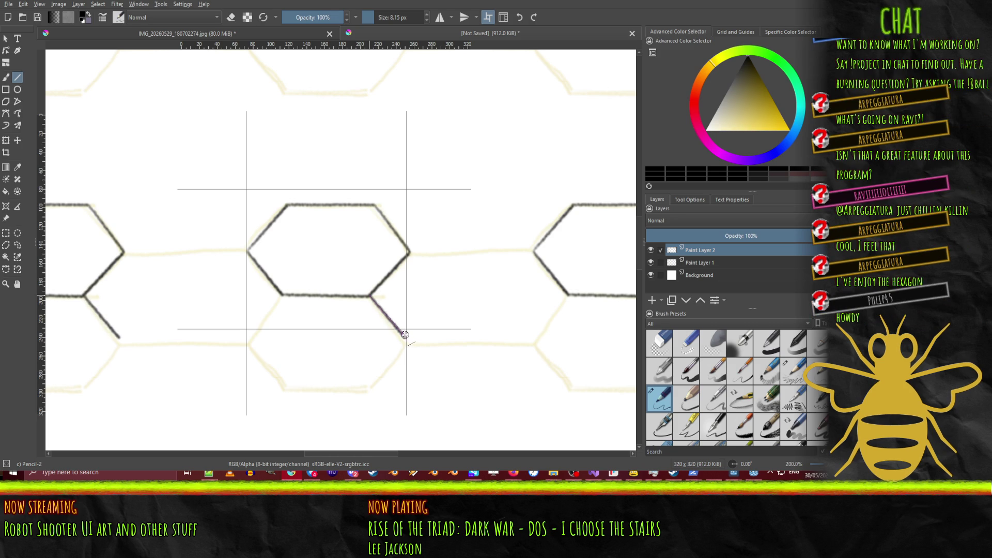
key("ctrl+z")
key("ctrl+shift+z")
mouse_move(410, 251)
left_mouse_down()
mouse_move(543, 255)
mouse_move(536, 253)
left_mouse_up()
key("ctrl+z")
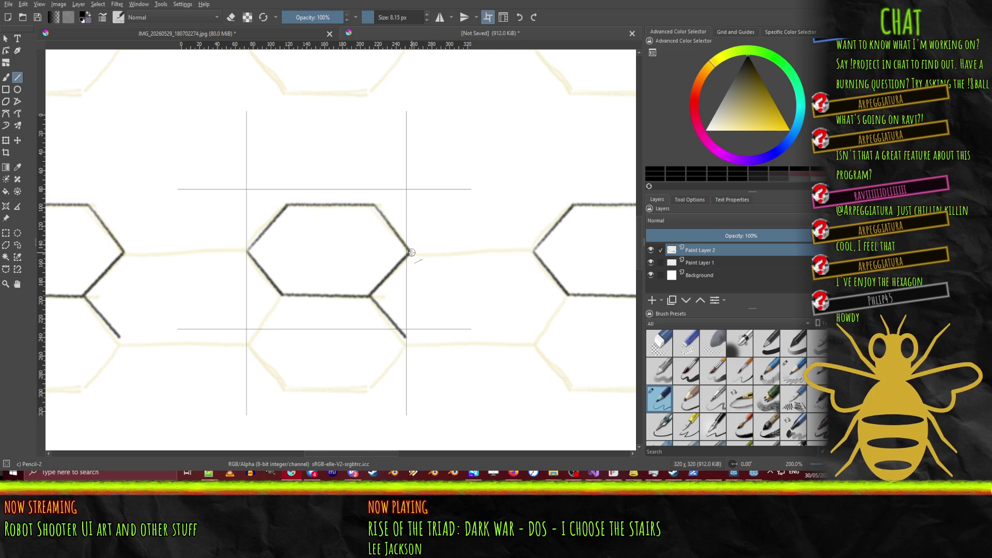
left_click_drag(411, 252, 535, 251)
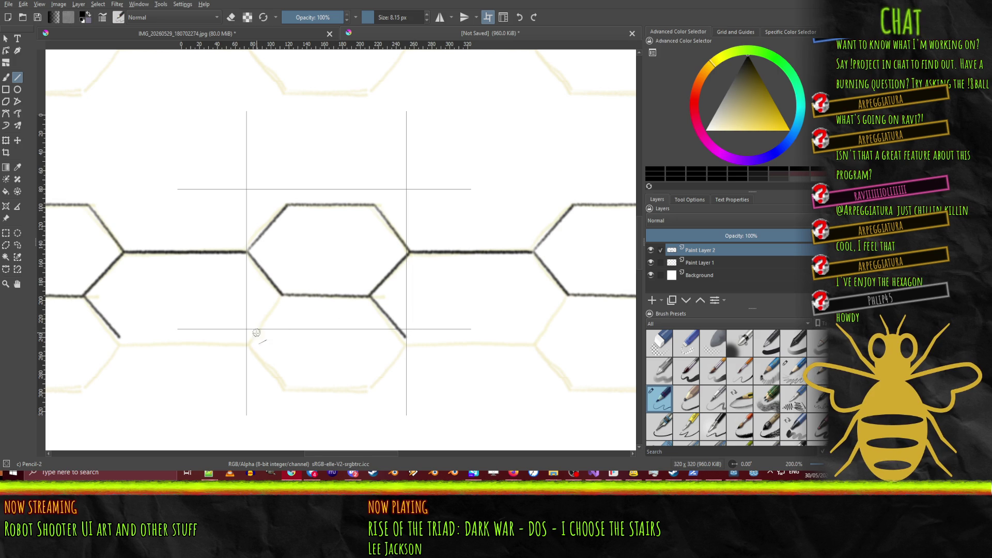
Step: Ink the lower-left diagonal, the lower horizontal connector, and the lower hexagon's two diagonals and bottom edge
left_click_drag(248, 336, 282, 294)
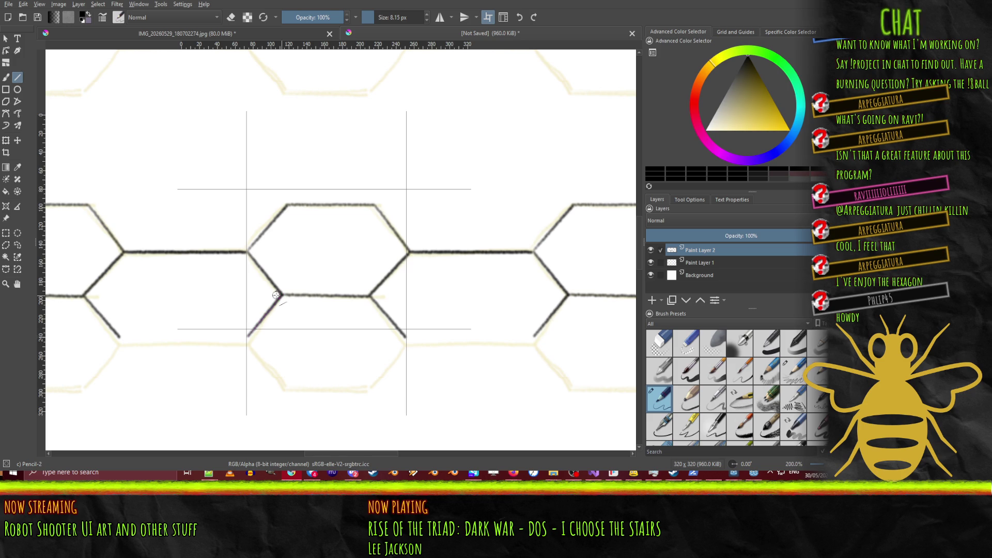
left_click_drag(406, 336, 535, 335)
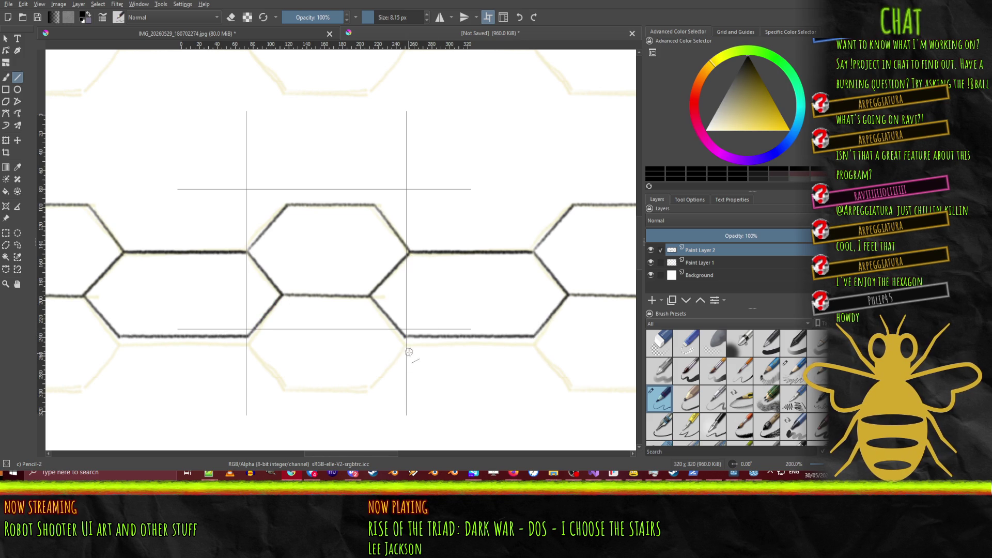
mouse_move(405, 336)
left_mouse_down()
mouse_move(370, 381)
mouse_move(382, 379)
left_mouse_up()
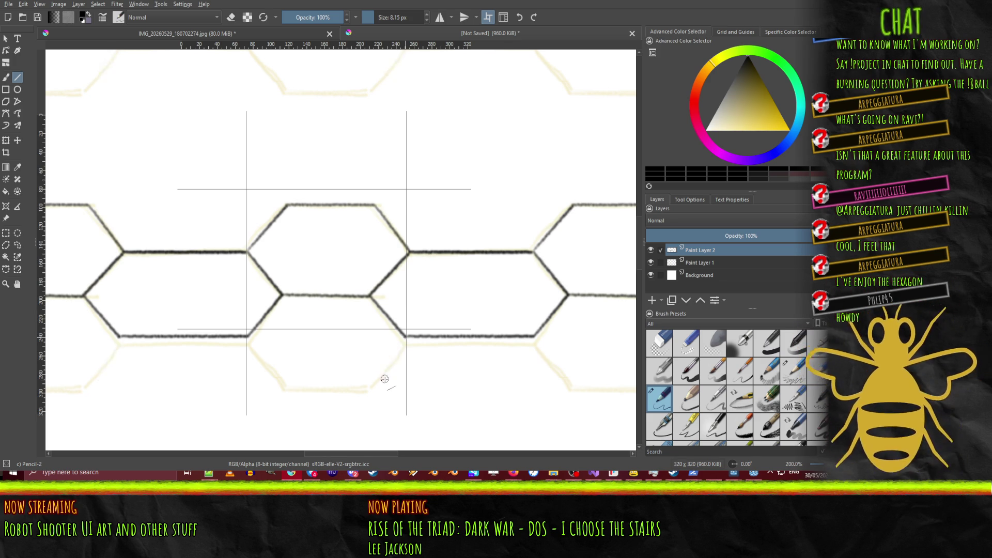
left_click_drag(382, 380, 269, 390)
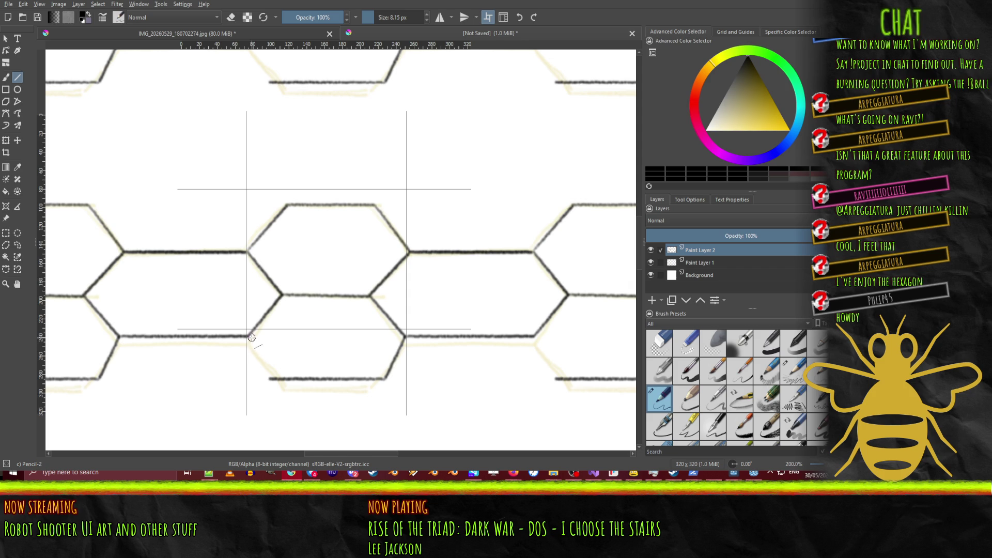
left_click_drag(251, 338, 271, 380)
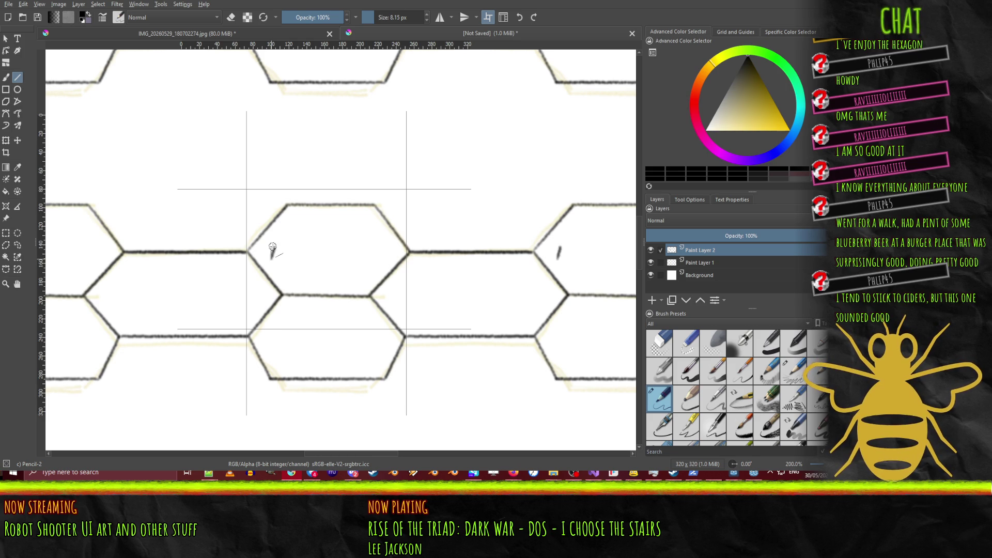
Step: Ink the centre hexagon's inner bevel: a vertical tick, then upper-left, upper-right, top and lower-right inner edges
left_click_drag(270, 250, 270, 257)
left_click_drag(395, 247, 395, 257)
key("ctrl+z")
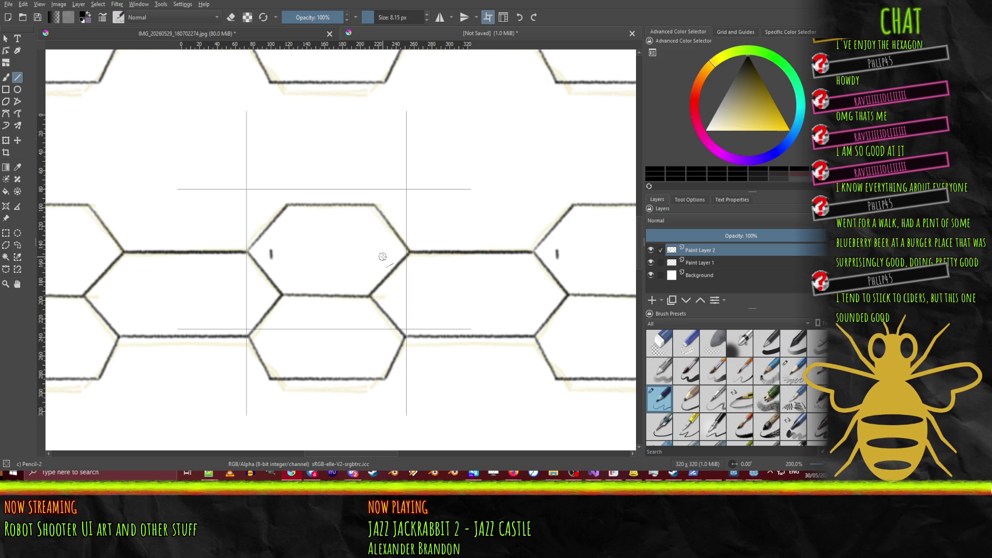
left_click_drag(383, 249, 383, 256)
left_click_drag(272, 250, 295, 221)
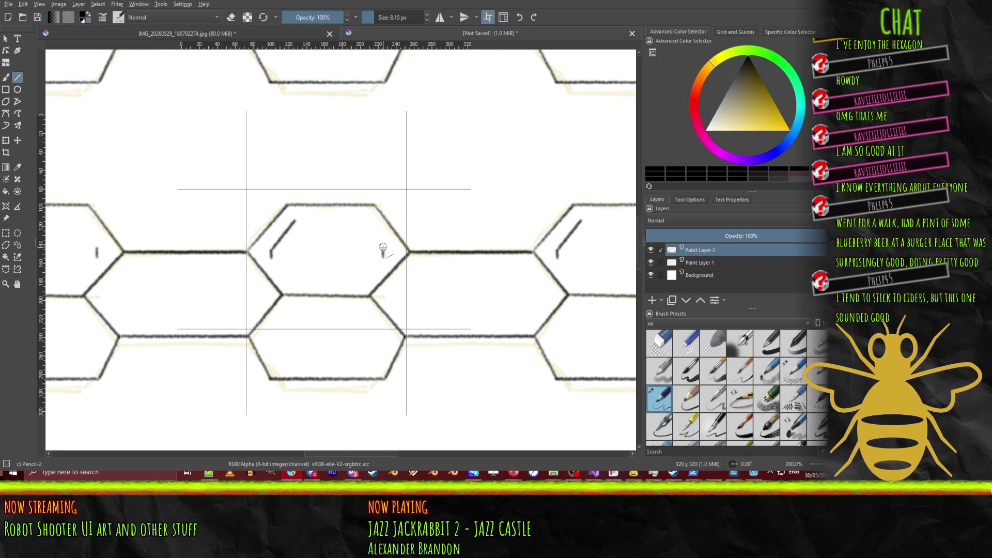
left_click_drag(384, 248, 363, 223)
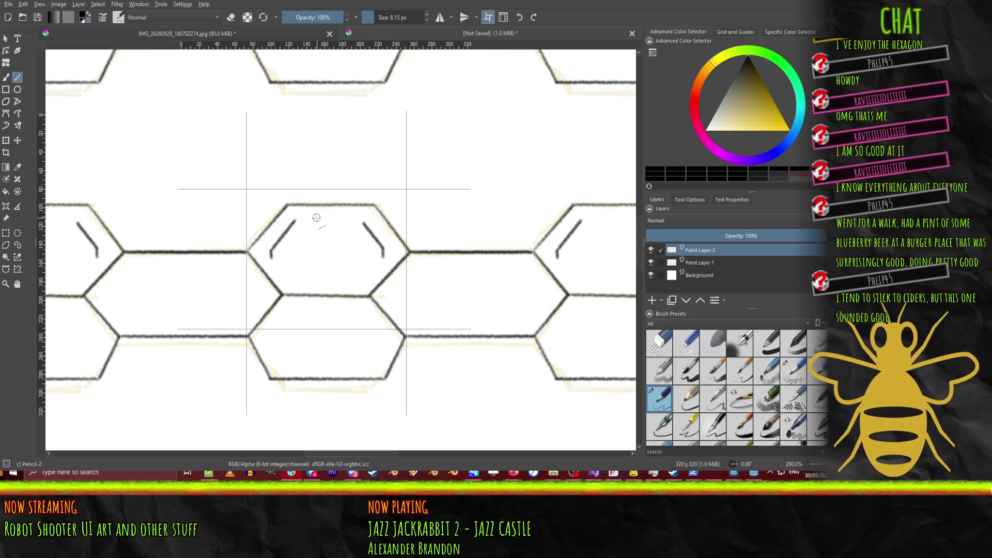
left_click_drag(296, 222, 362, 221)
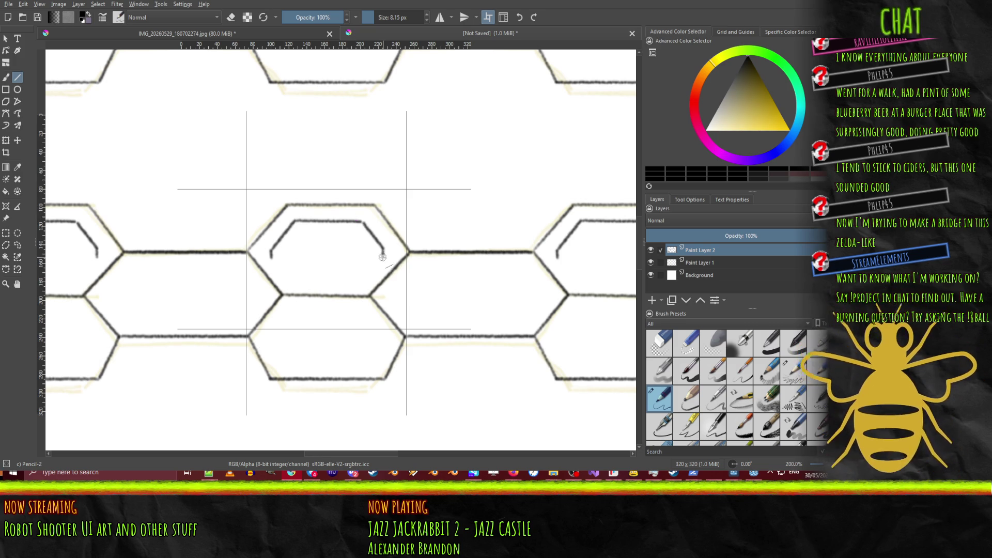
left_click_drag(383, 258, 361, 278)
Step: Compare with undo/redo and keep the central hexagon's lower-right inner edge
key("ctrl+z")
key("ctrl+shift+z")
key("ctrl+z")
key("ctrl+shift+z")
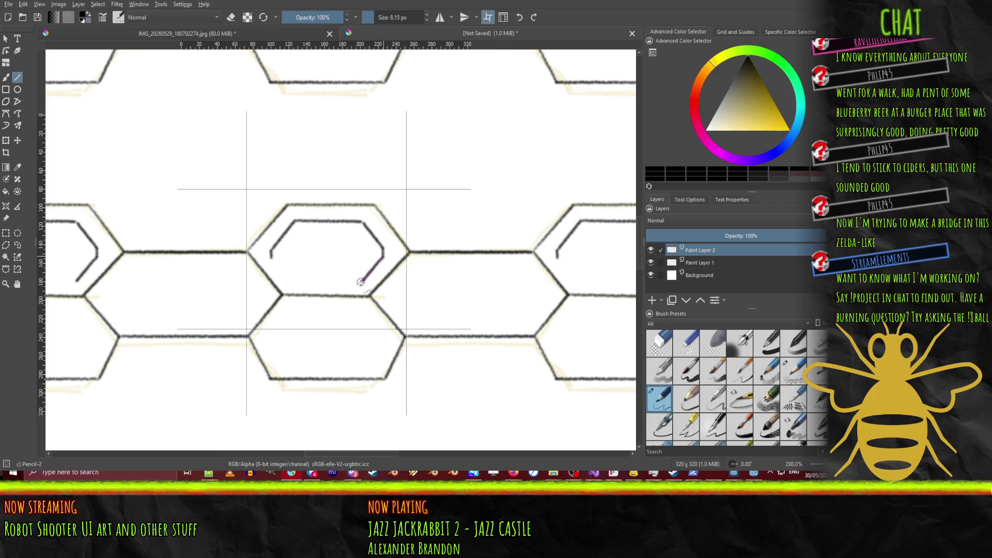
key("ctrl+z")
key("ctrl+shift+z")
left_click_drag(361, 281, 357, 280)
Step: Redraw the inner lower-left edge more accurately and close the inner hexagon's bottom edge
left_click_drag(272, 256, 290, 282)
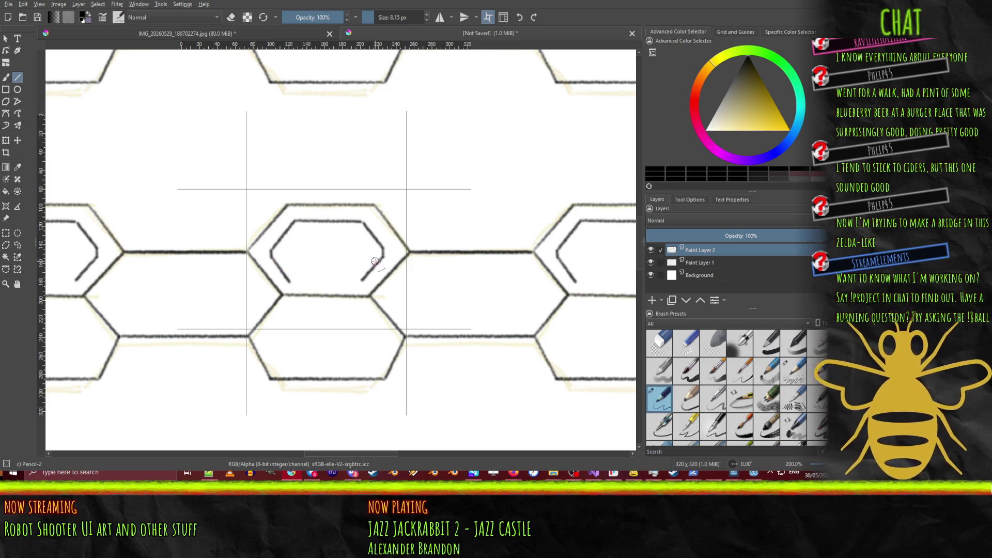
key("ctrl+z")
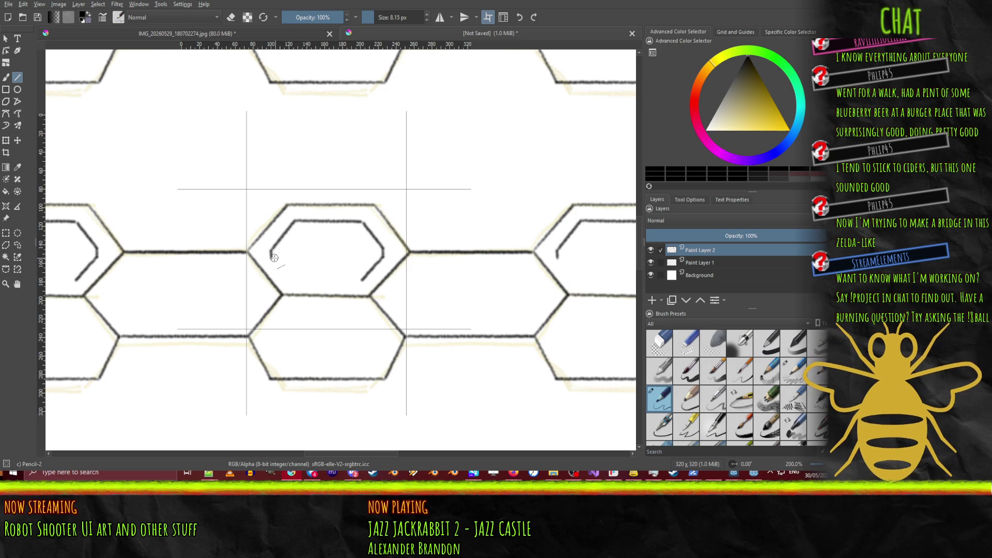
left_click_drag(271, 257, 290, 281)
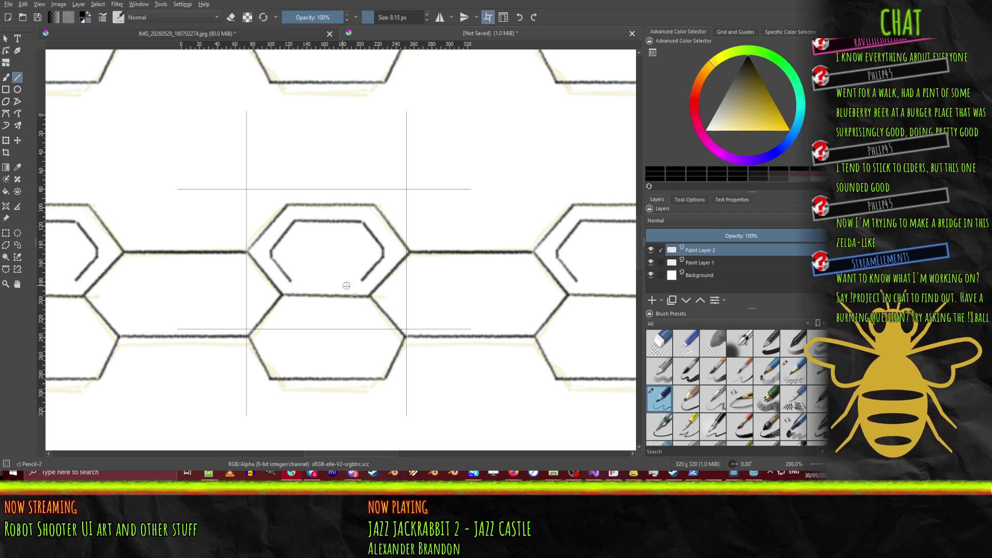
left_click_drag(290, 280, 362, 279)
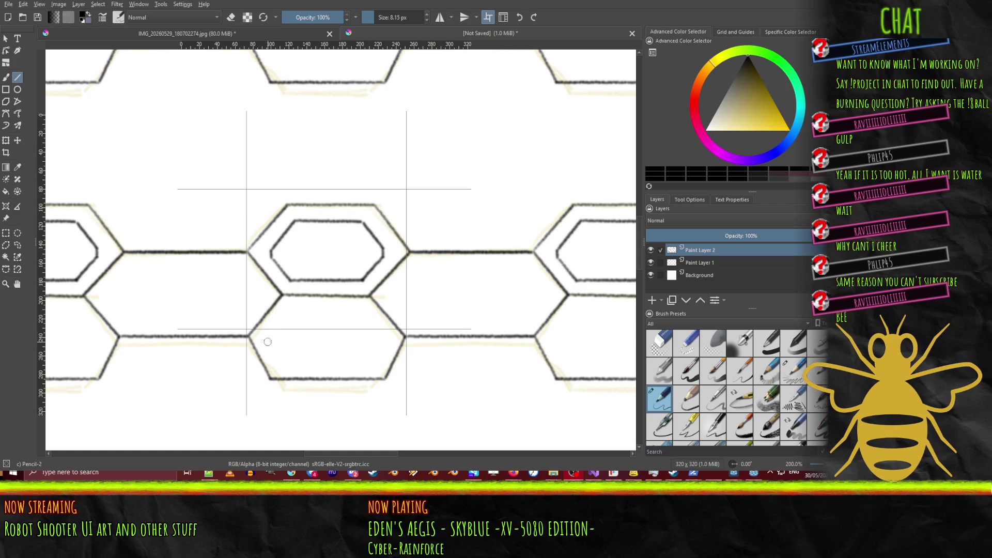
Step: Ink the lower hexagon's inner tick and upper-left edge, discard the stray top line, then view the sketch photo
left_click_drag(268, 342, 267, 329)
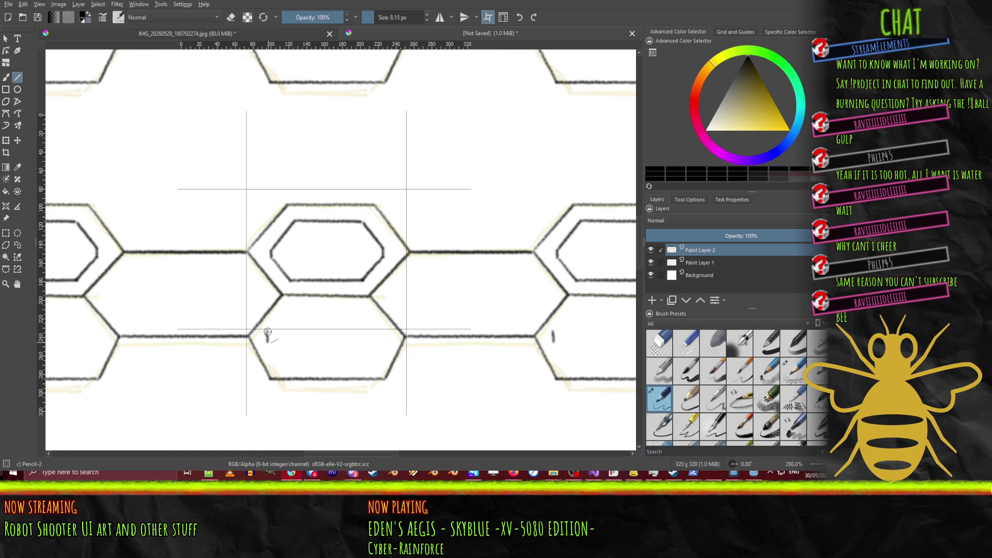
key("ctrl+z")
left_click_drag(268, 335, 287, 311)
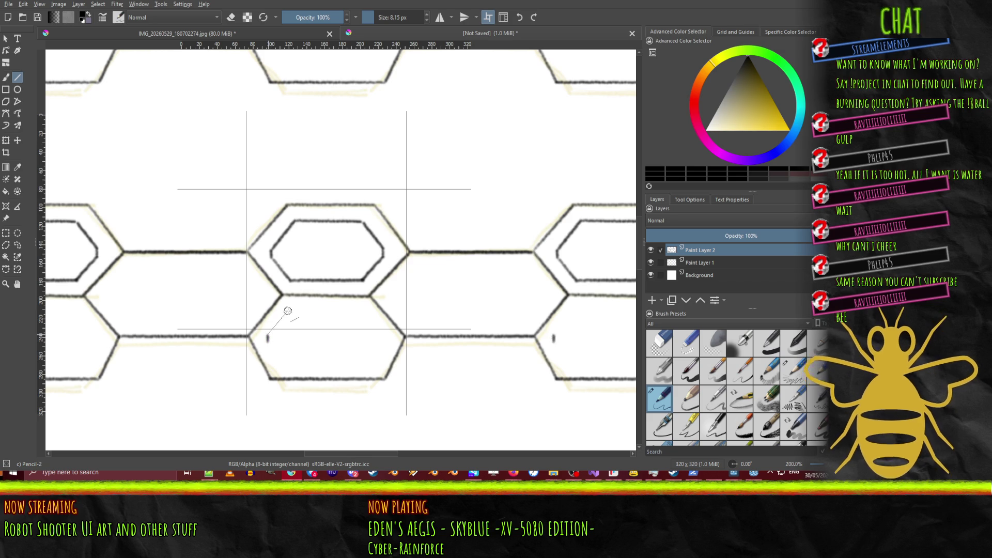
mouse_move(288, 310)
left_mouse_down()
mouse_move(361, 311)
mouse_move(382, 337)
left_mouse_up()
key("ctrl+z")
key("ctrl+shift+z")
key("ctrl+z")
key("ctrl+shift+z")
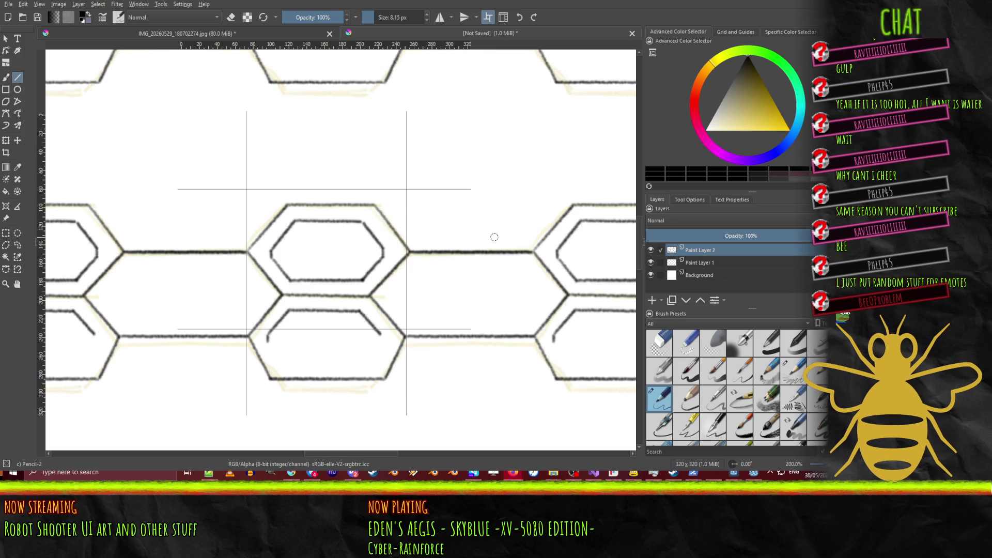
key("ctrl+Tab")
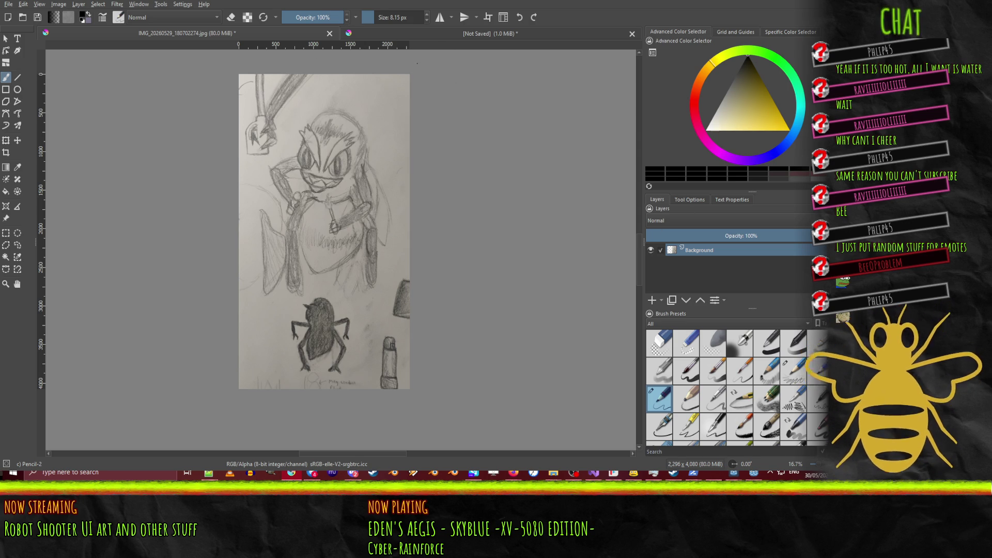
Step: Back on the 320x320 tile, ink the lower hexagon's inner right tick, lower-left, lower-right and bottom edges
left_click(441, 35)
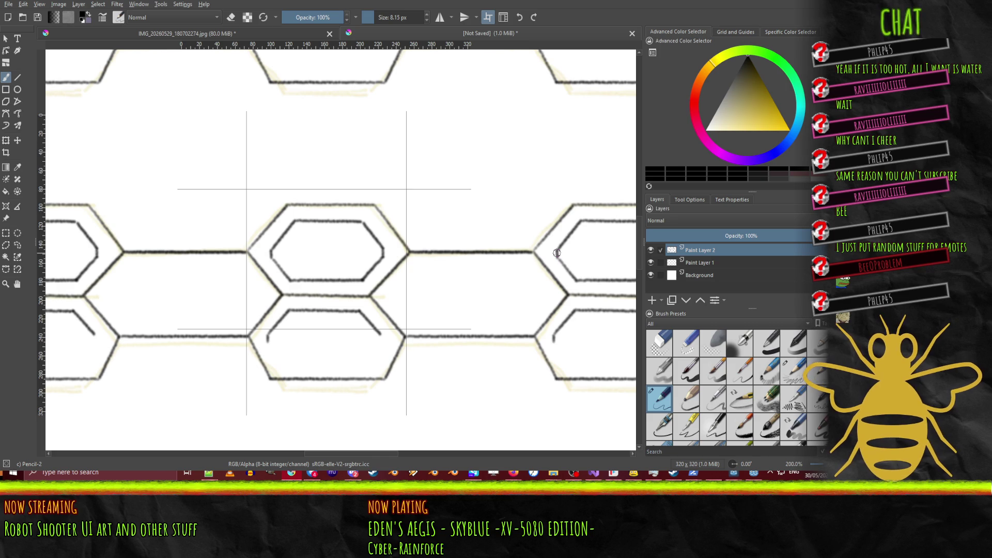
key("v")
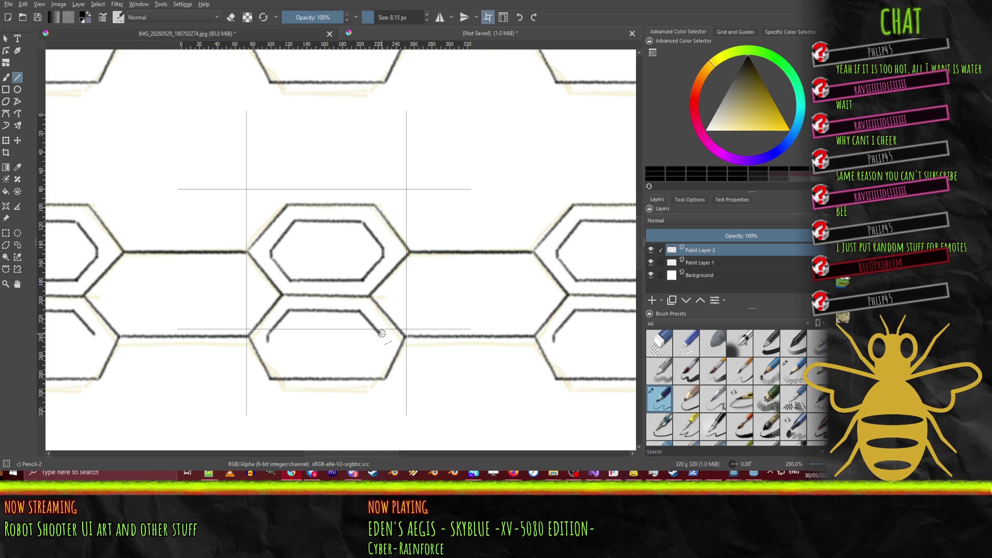
left_click_drag(382, 334, 382, 344)
left_click_drag(381, 334, 382, 342)
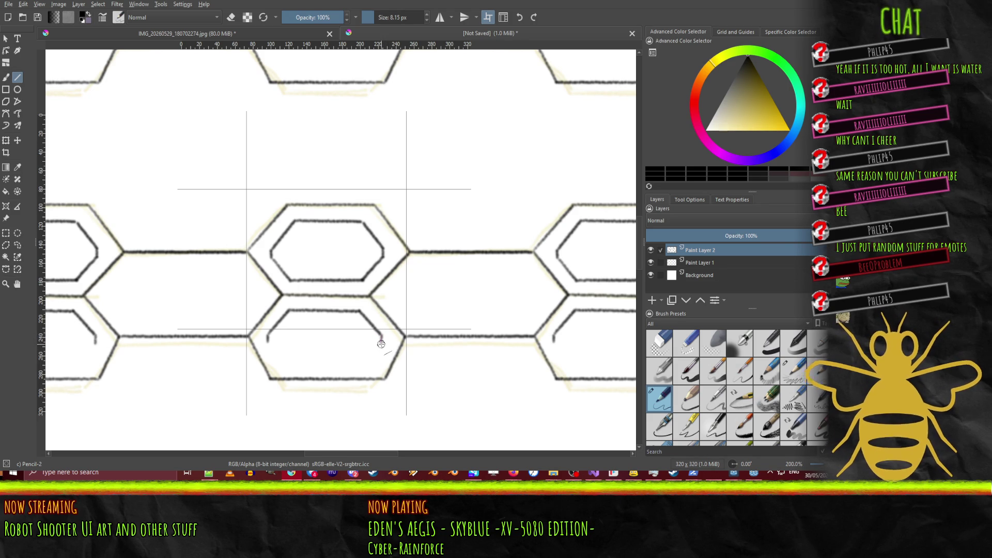
left_click_drag(267, 340, 280, 367)
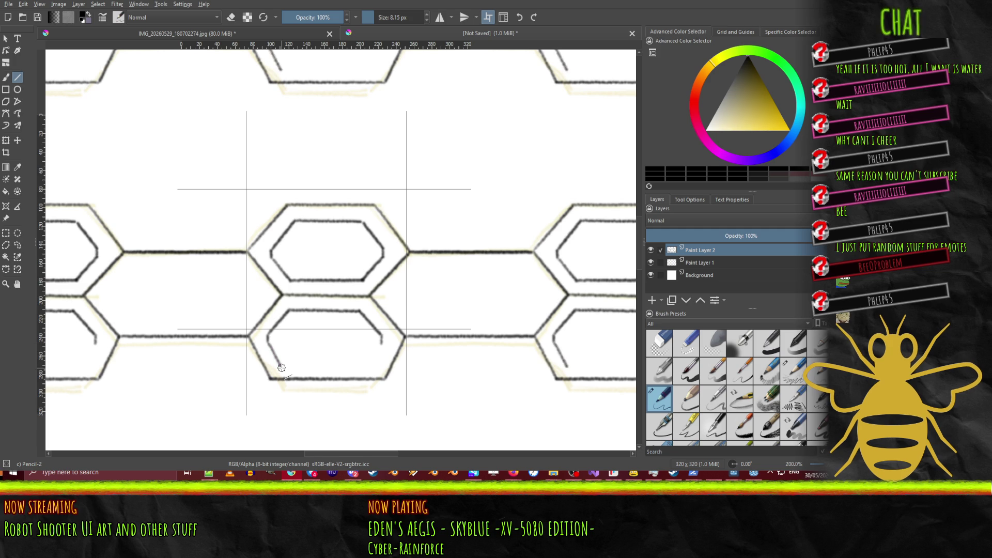
left_click_drag(381, 343, 372, 365)
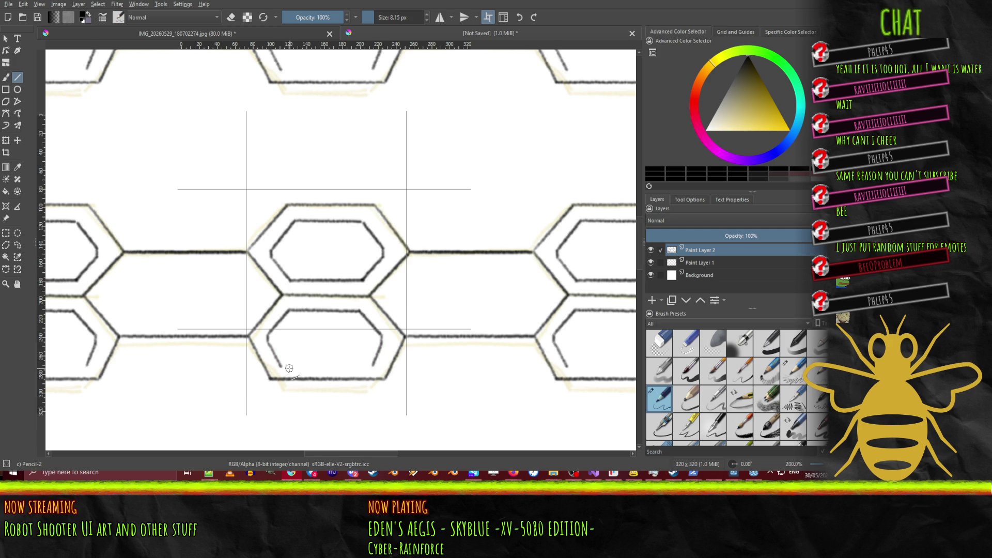
left_click_drag(281, 366, 369, 365)
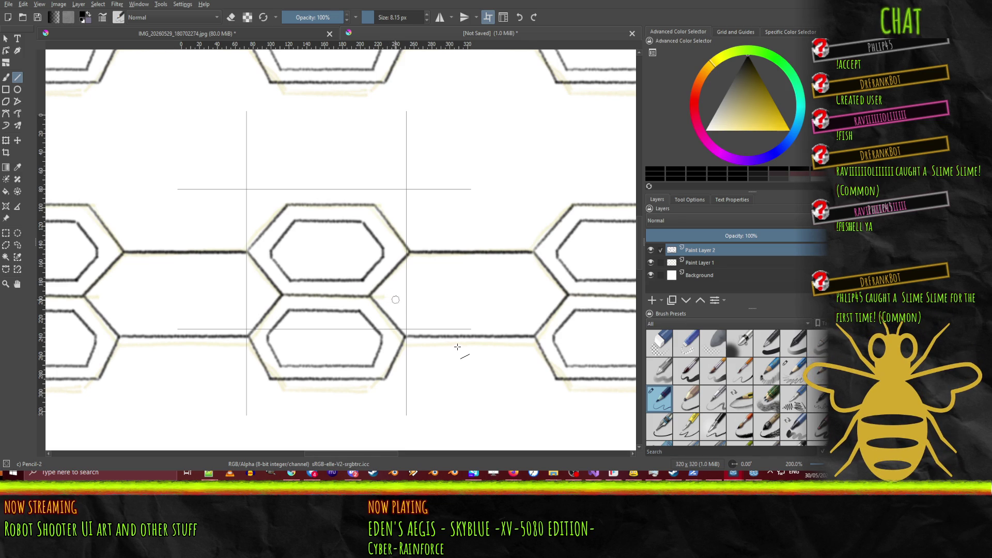
mouse_move(405, 306)
left_mouse_down()
mouse_move(405, 284)
mouse_move(436, 268)
mouse_move(421, 270)
left_mouse_up()
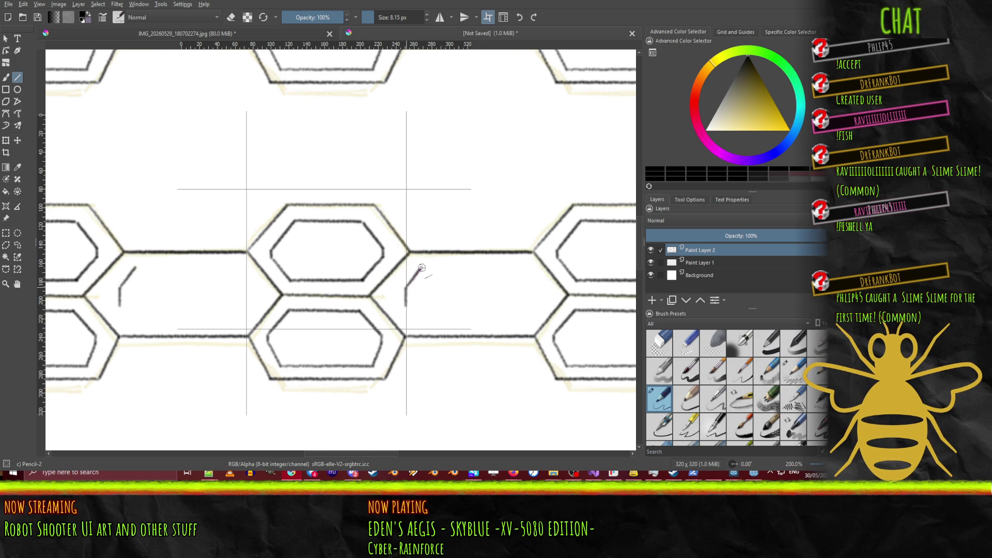
left_click_drag(424, 268, 525, 269)
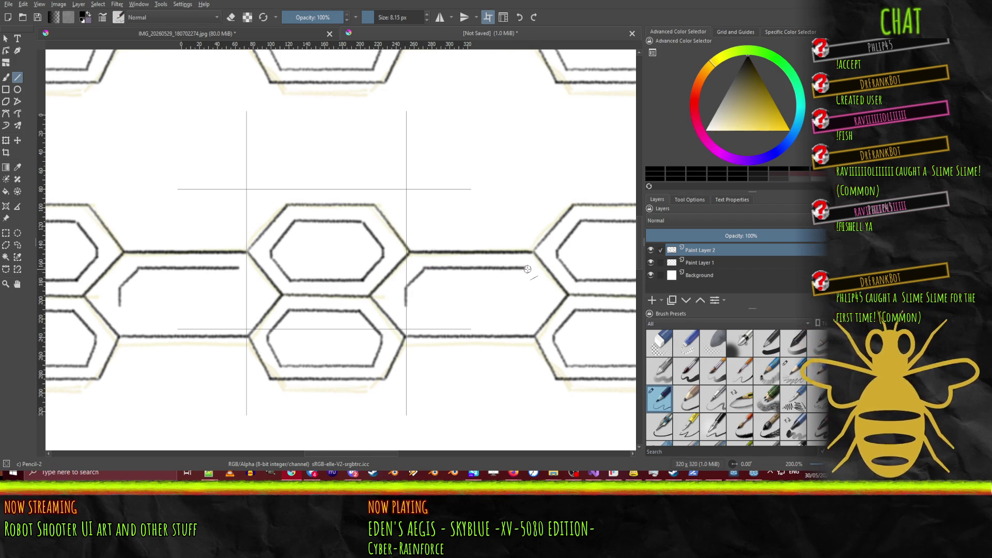
left_click_drag(524, 268, 541, 290)
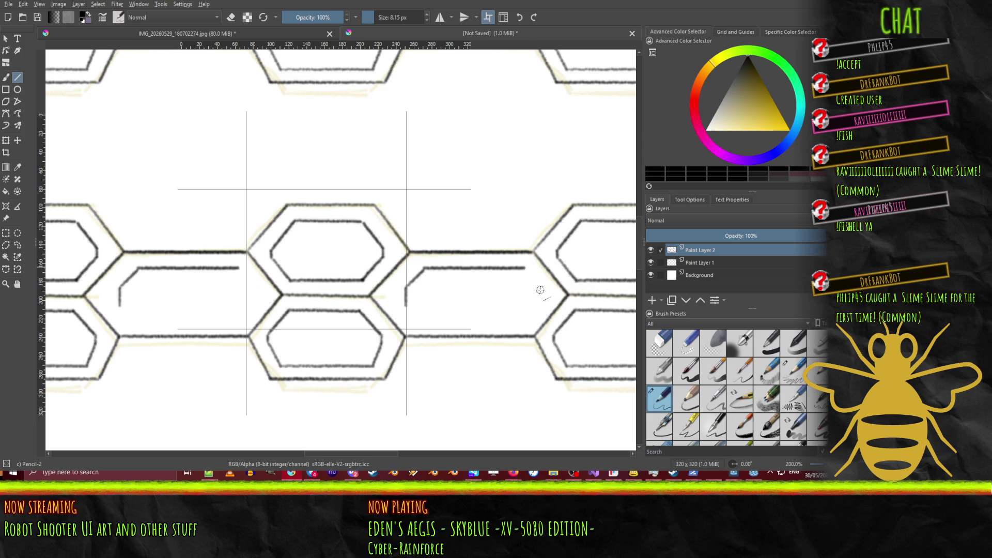
mouse_move(405, 305)
left_mouse_down()
mouse_move(414, 315)
mouse_move(528, 317)
left_mouse_up()
key("ctrl+z")
key("ctrl+z")
key("ctrl+z")
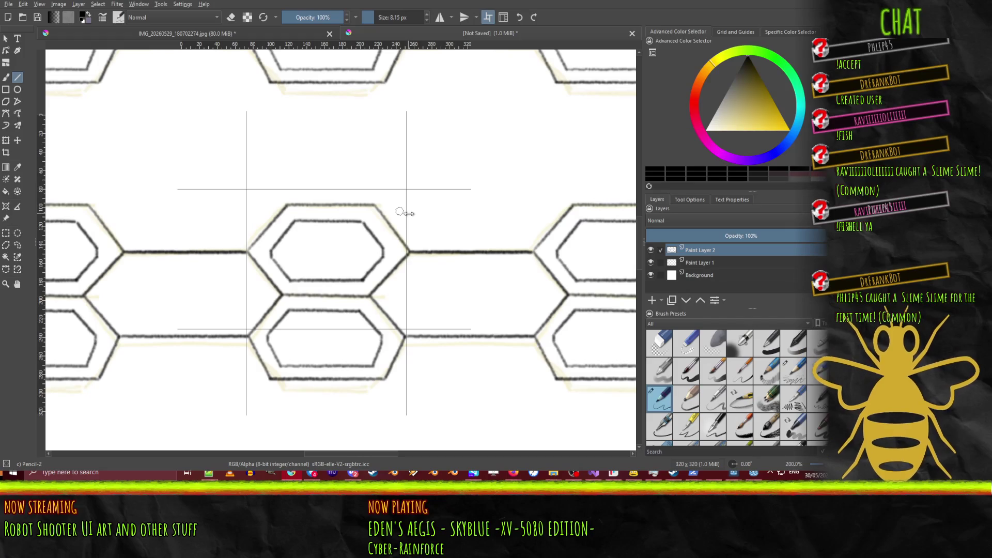
mouse_move(406, 213)
left_mouse_down()
mouse_move(447, 232)
mouse_move(397, 255)
left_mouse_up()
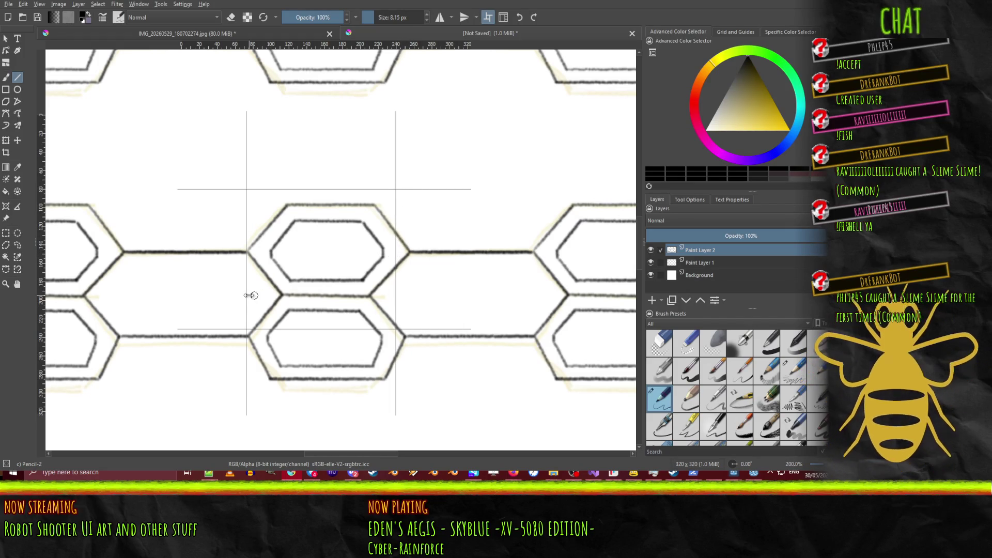
Step: Reposition the left and both horizontal guides around the hexagon row, then ink a short vertical bevel end
mouse_move(247, 296)
left_mouse_down()
mouse_move(521, 296)
mouse_move(248, 315)
left_mouse_up()
left_click_drag(370, 329, 429, 309)
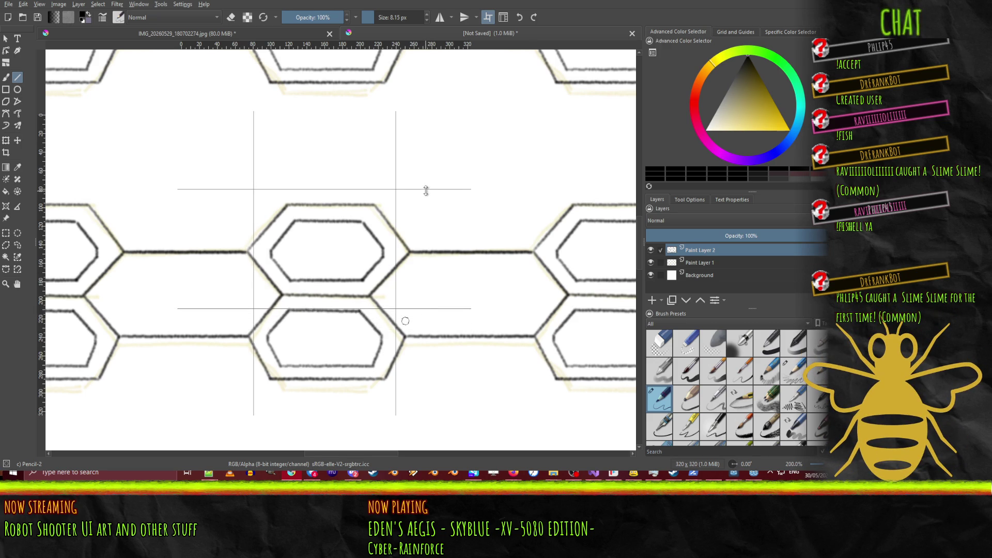
left_click_drag(425, 193, 419, 282)
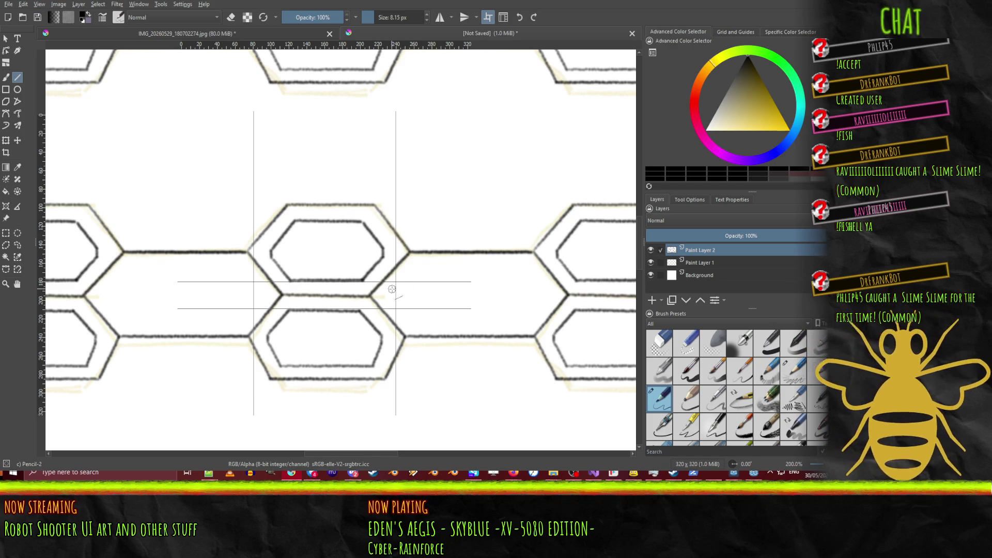
left_click_drag(398, 309, 396, 282)
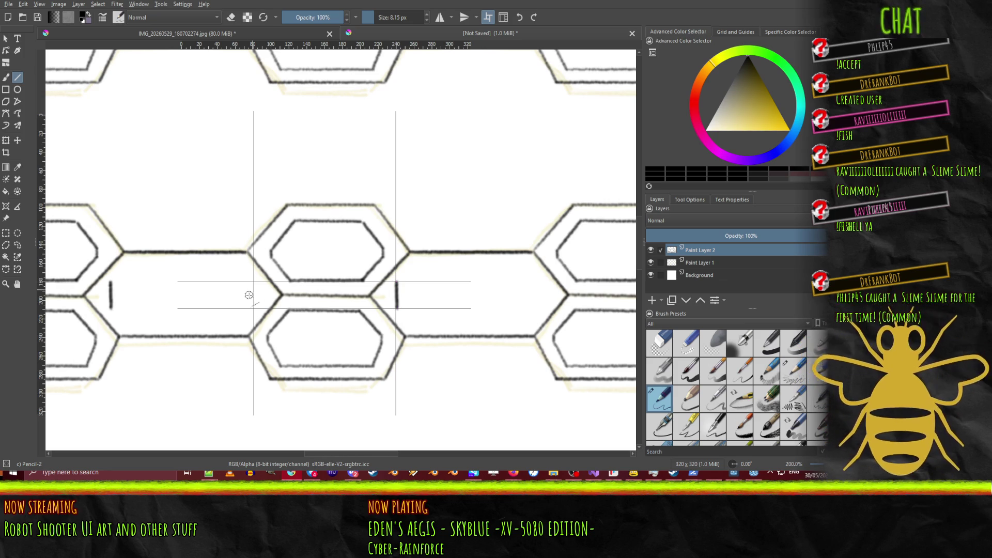
Step: Ink the connector bevel's opposite vertical end, top and bottom horizontal lines, and two joining diagonals
left_click_drag(255, 308, 255, 281)
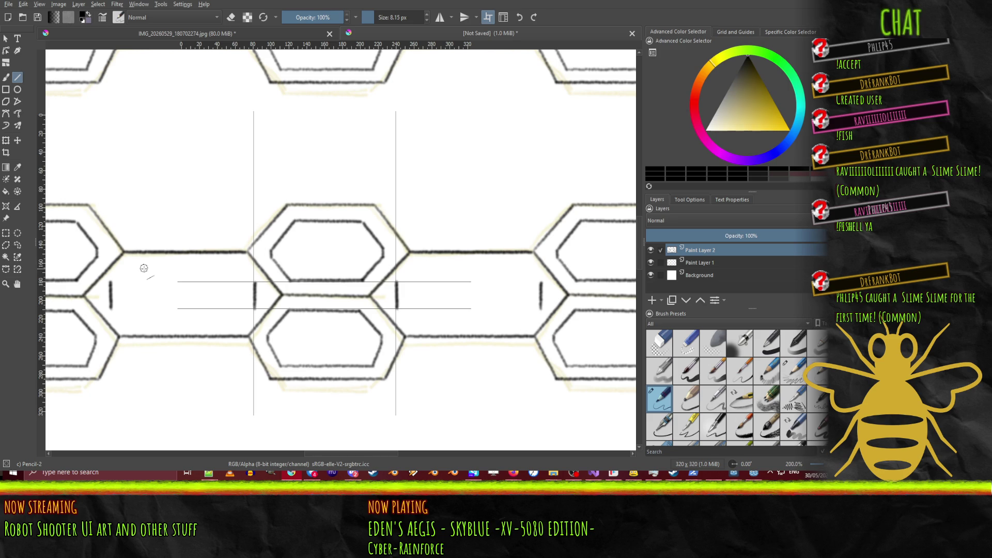
left_click_drag(134, 267, 237, 266)
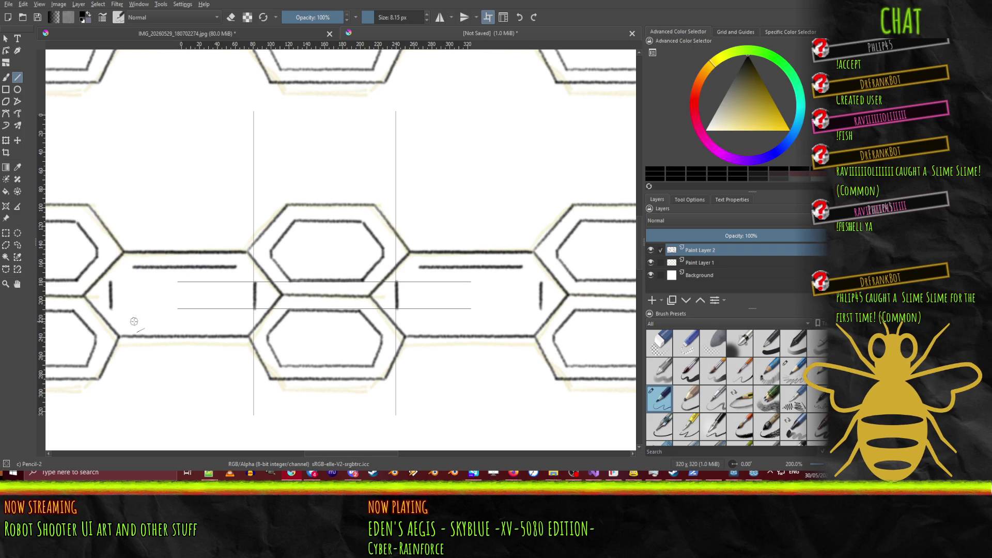
mouse_move(134, 321)
left_mouse_down()
mouse_move(231, 321)
mouse_move(254, 309)
left_mouse_up()
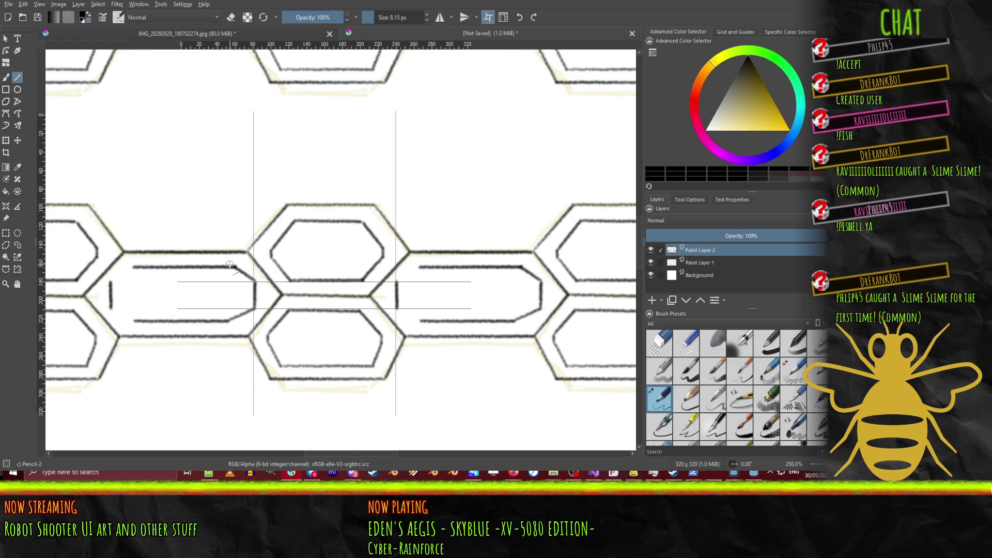
left_click_drag(396, 281, 419, 266)
mouse_move(397, 309)
left_mouse_down()
mouse_move(420, 321)
mouse_move(412, 318)
left_mouse_up()
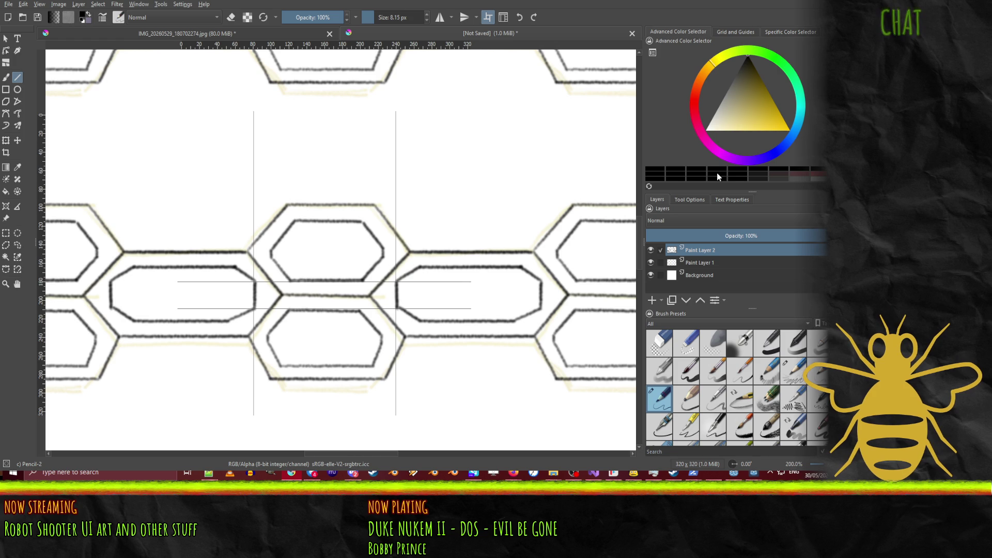
Step: Fade Paint Layer 2 to 44% opacity, hide Paint Layer 1, and pick an orange-brown colour
left_click_drag(804, 238, 717, 236)
left_click(651, 262)
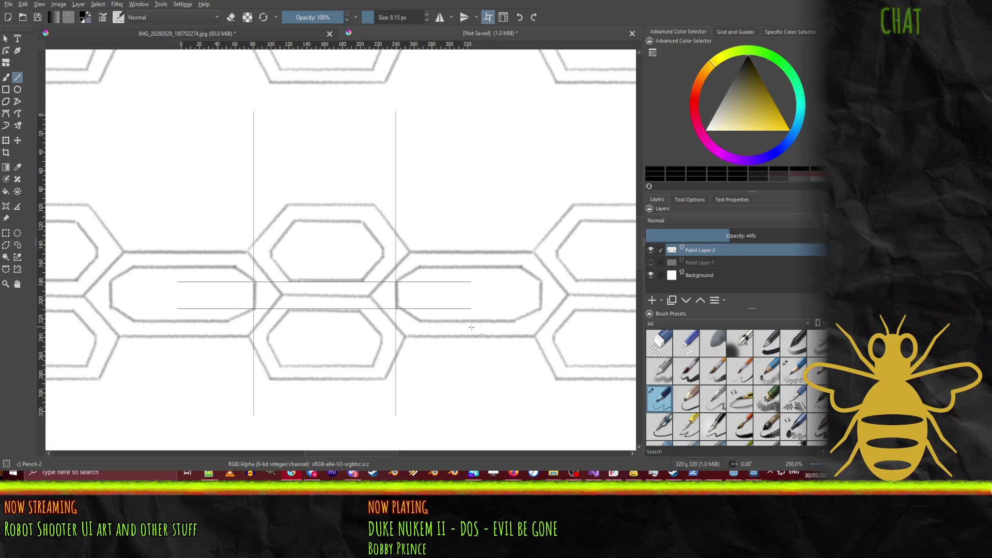
right_click(480, 299)
left_click(509, 301)
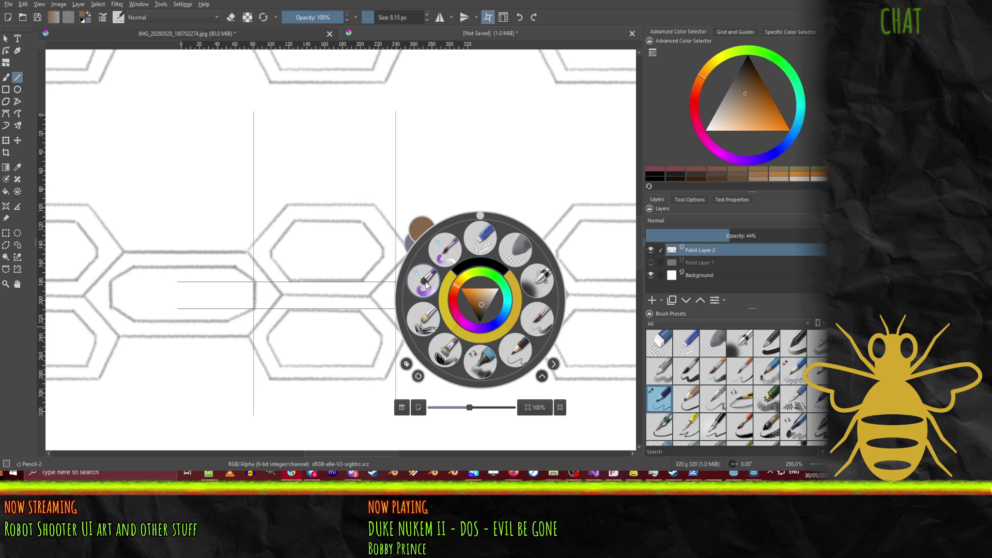
Step: Choose the Basic-1 brush preset, then undo the test strokes drawn over the sketch
left_click(769, 350)
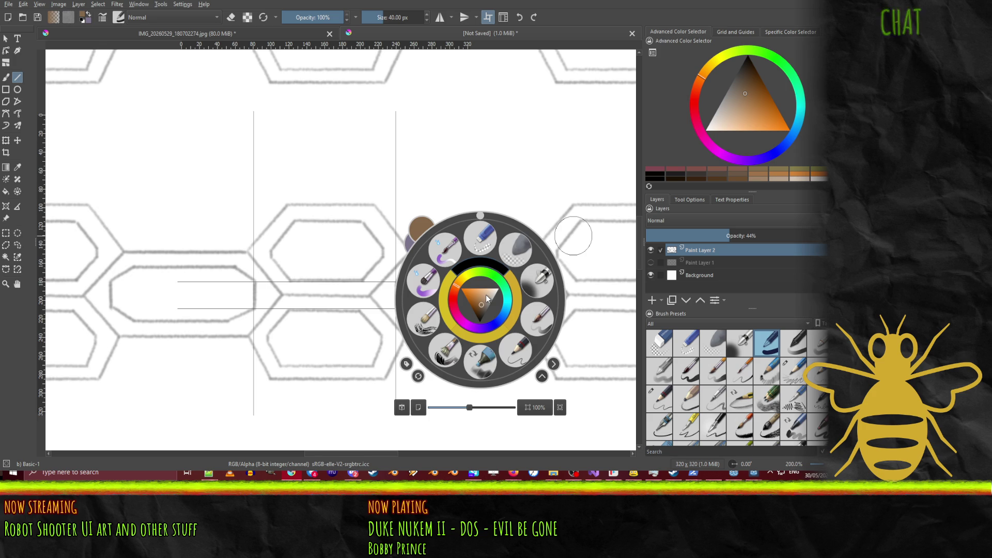
left_click(516, 349)
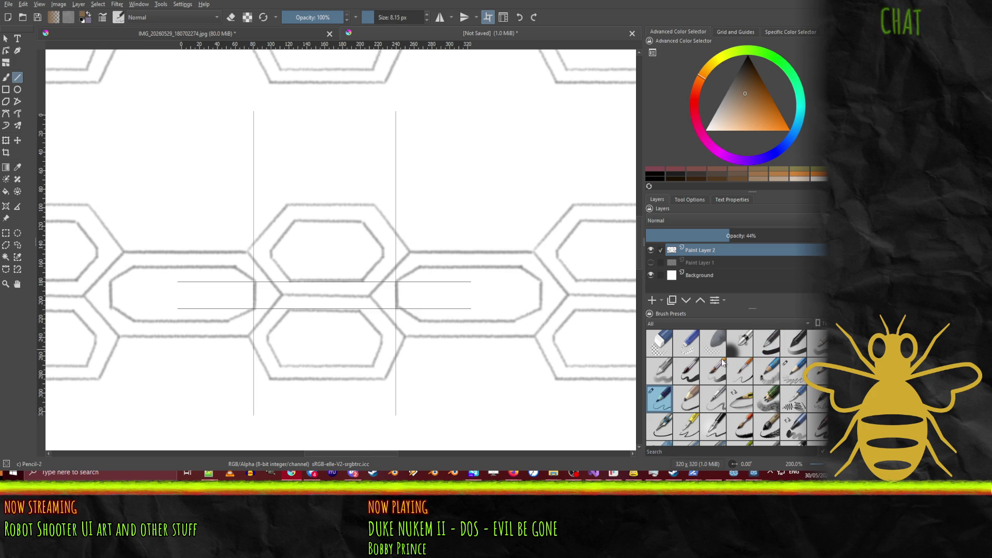
left_click(769, 343)
left_click_drag(435, 381, 513, 261)
key("d")
key("ctrl+z")
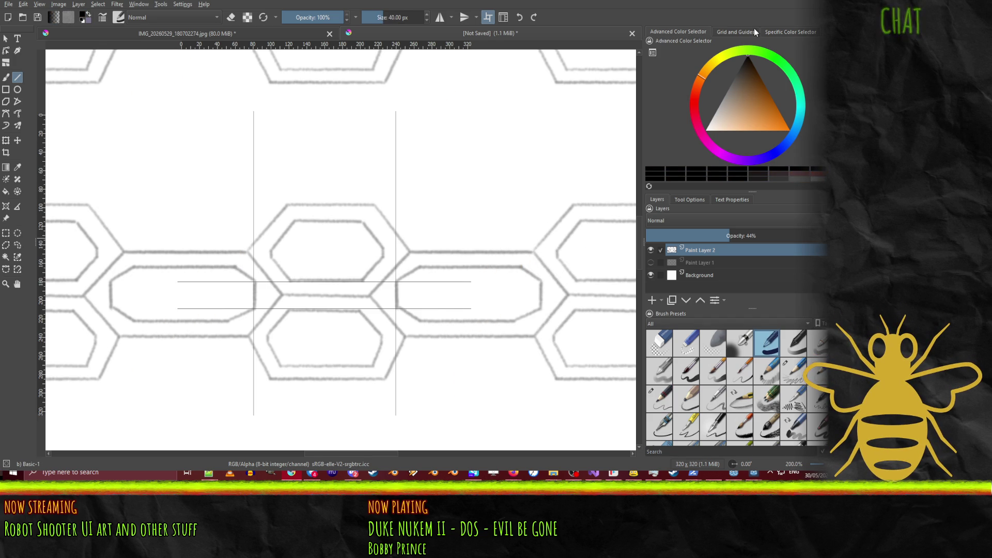
Step: Set the brush size to 3 px and undo a trial diagonal stroke on the sketch layer
mouse_move(396, 19)
left_mouse_down()
mouse_move(422, 14)
mouse_move(408, 22)
left_mouse_up()
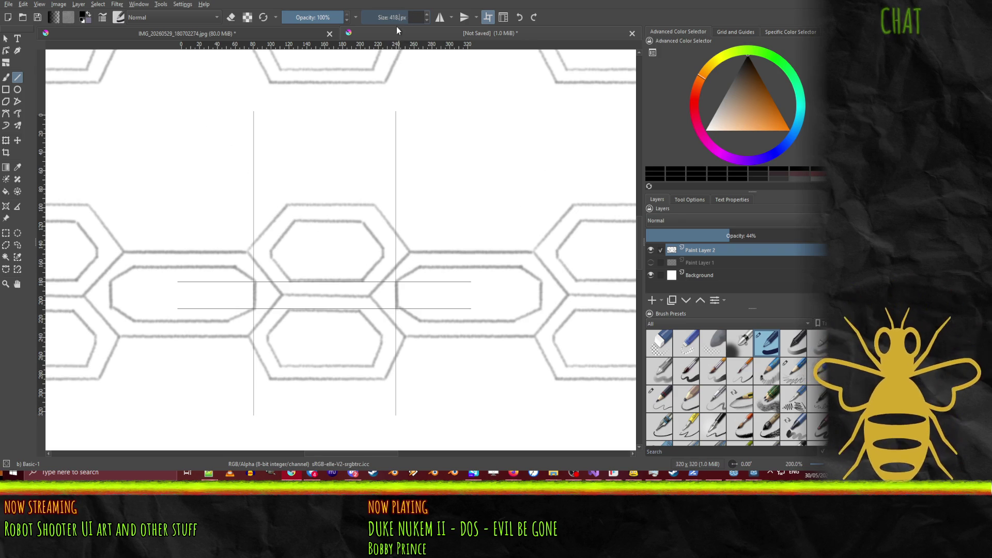
key("BackSpace")
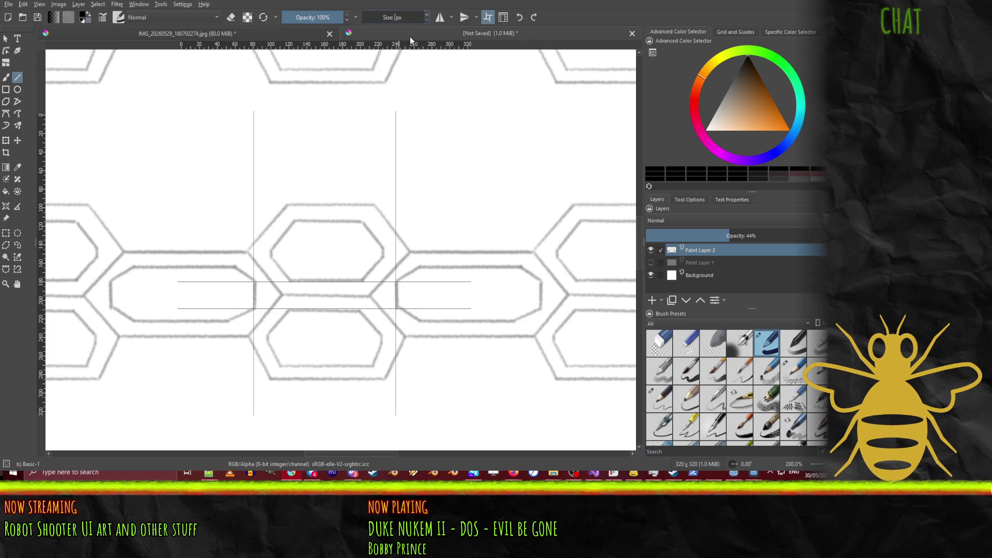
type("3")
key("Return")
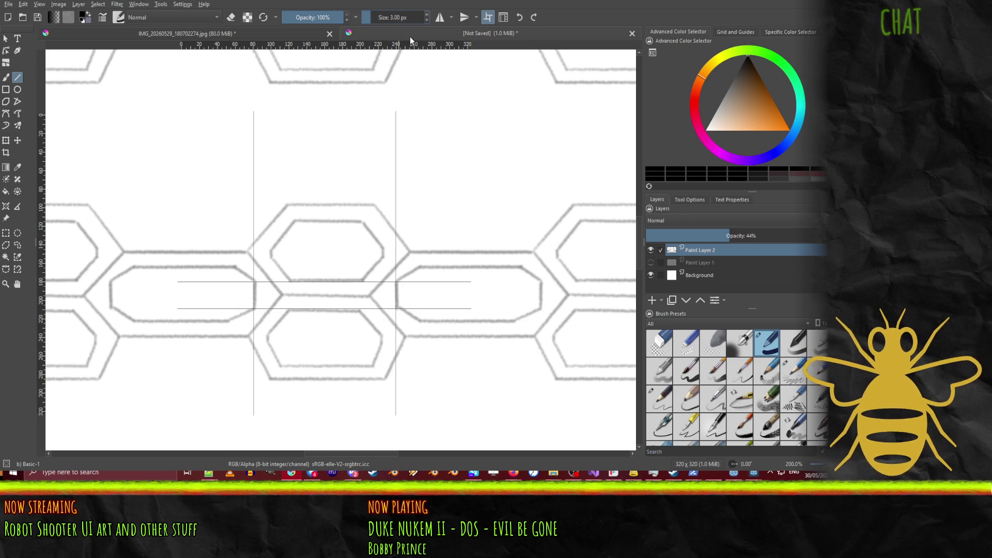
left_click_drag(270, 252, 294, 221)
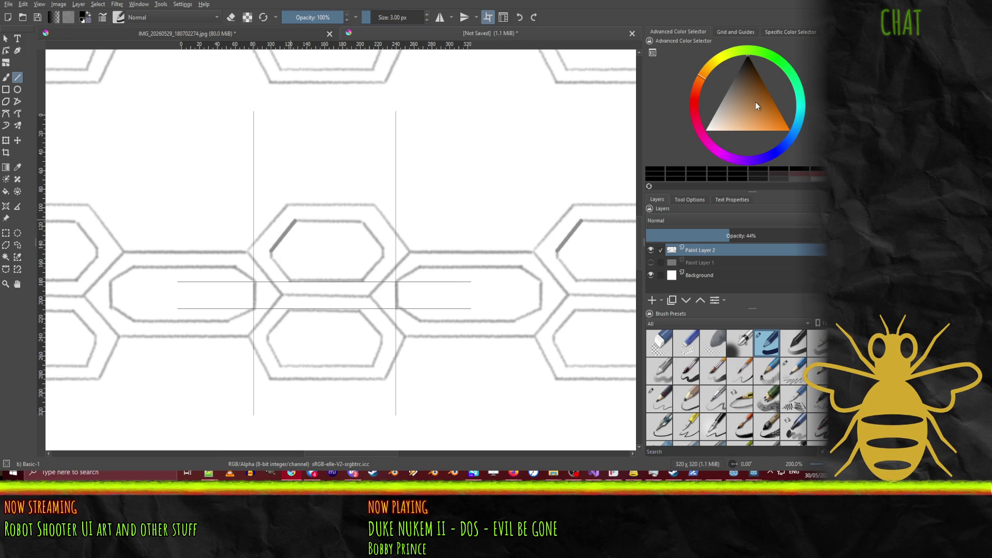
key("ctrl+z")
Step: Add Paint Layer 3 for inking, undo an overly thick stroke, and clear the brush size
left_click(652, 299)
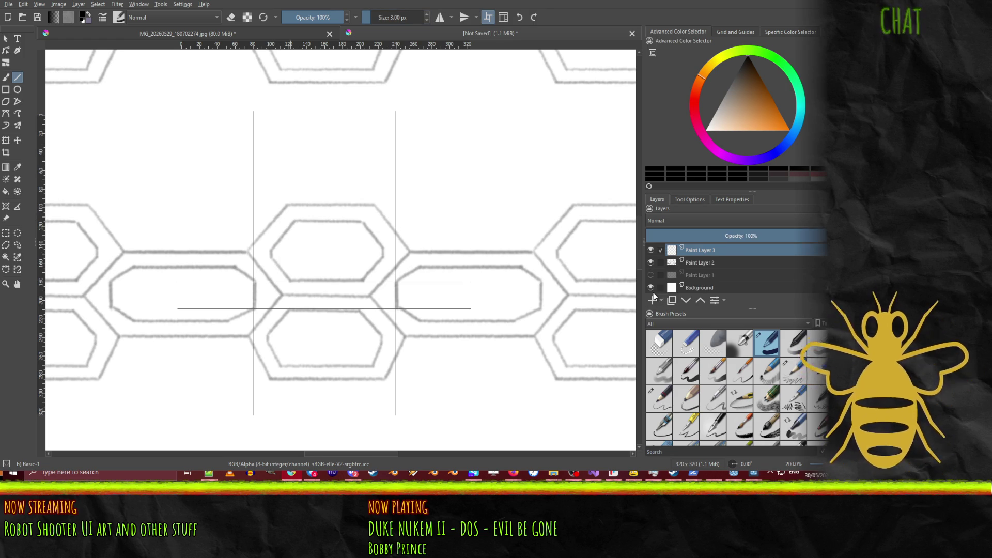
left_click_drag(270, 252, 293, 222)
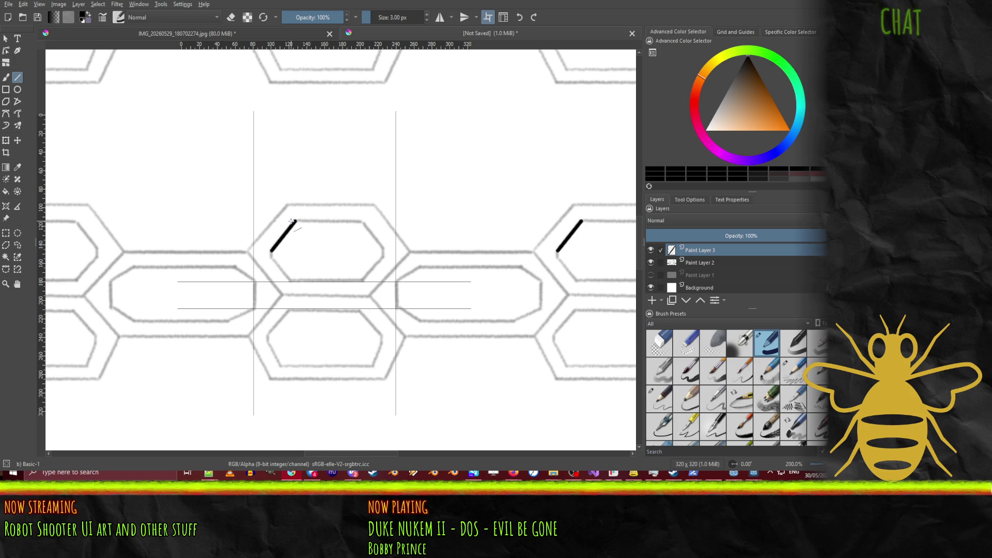
key("ctrl+z")
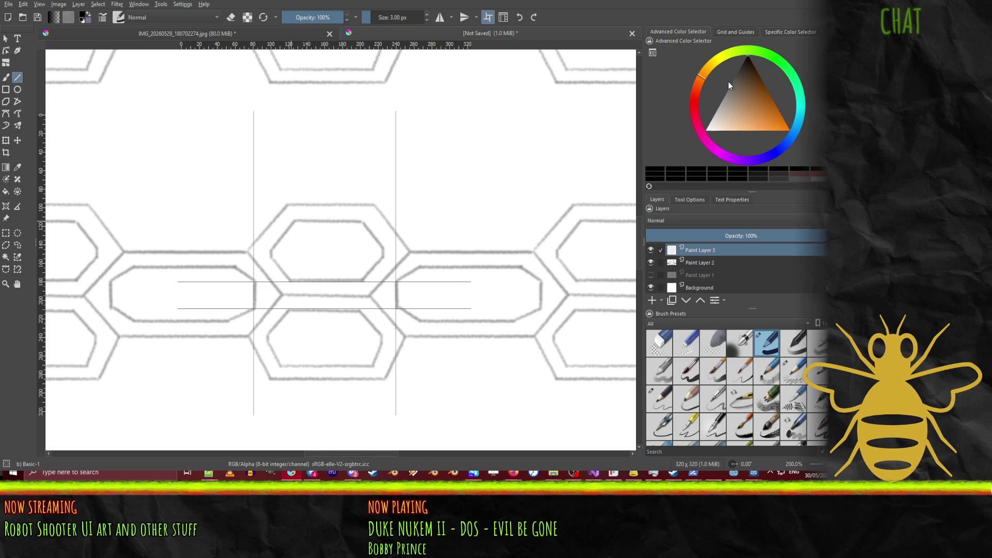
mouse_move(392, 17)
left_mouse_down()
mouse_move(418, 18)
mouse_move(403, 23)
left_mouse_up()
key("BackSpace")
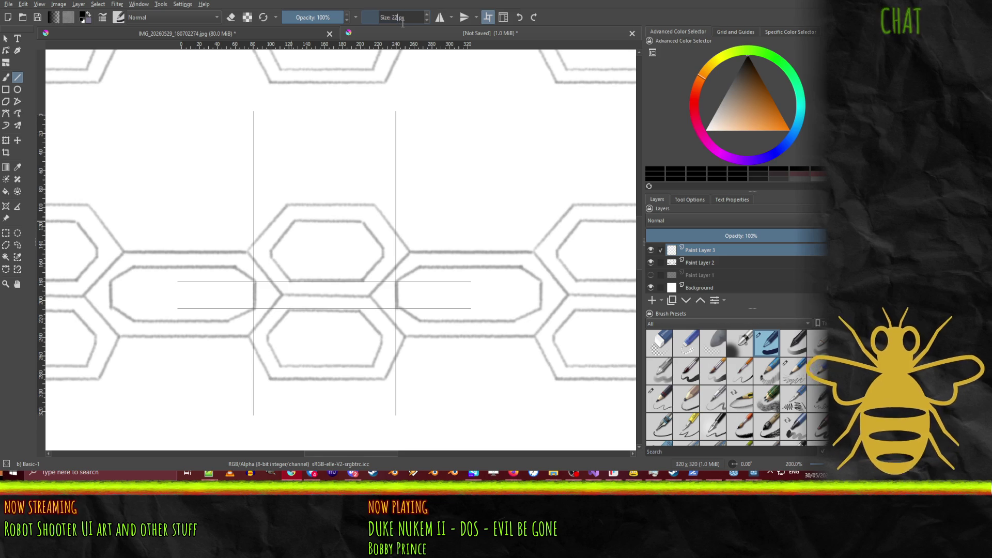
Step: At 1.5 px brush size, ink the zigzag diagonals and top edge of the middle hexagon row
type("1")
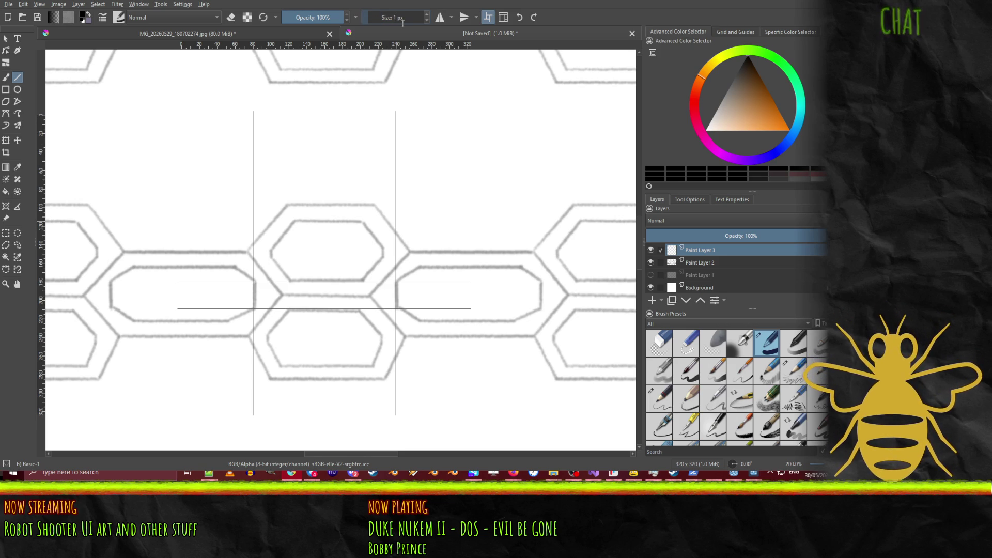
type(".5")
key("Return")
mouse_move(248, 252)
left_mouse_down()
mouse_move(288, 205)
mouse_move(370, 204)
mouse_move(409, 250)
left_mouse_up()
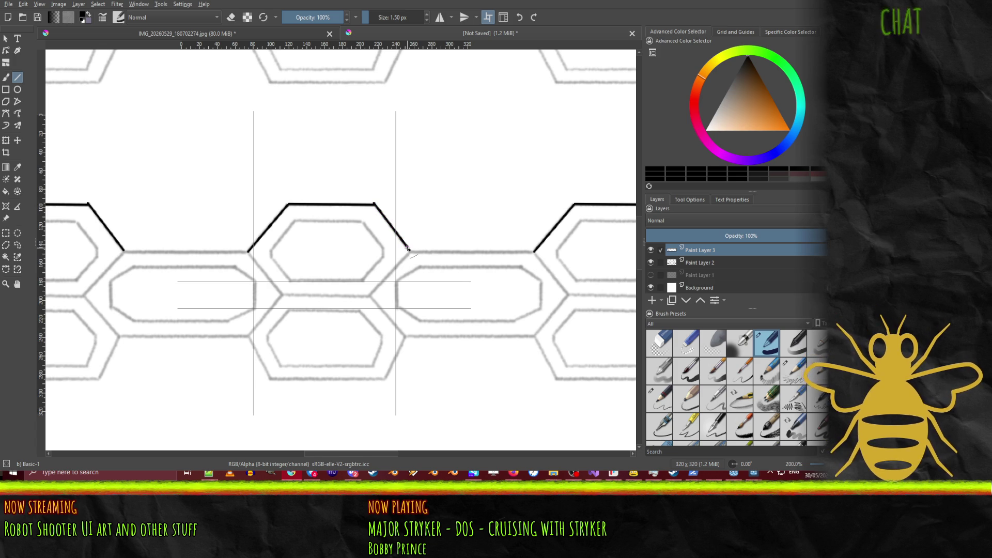
key("ctrl+z")
left_click_drag(376, 205, 409, 248)
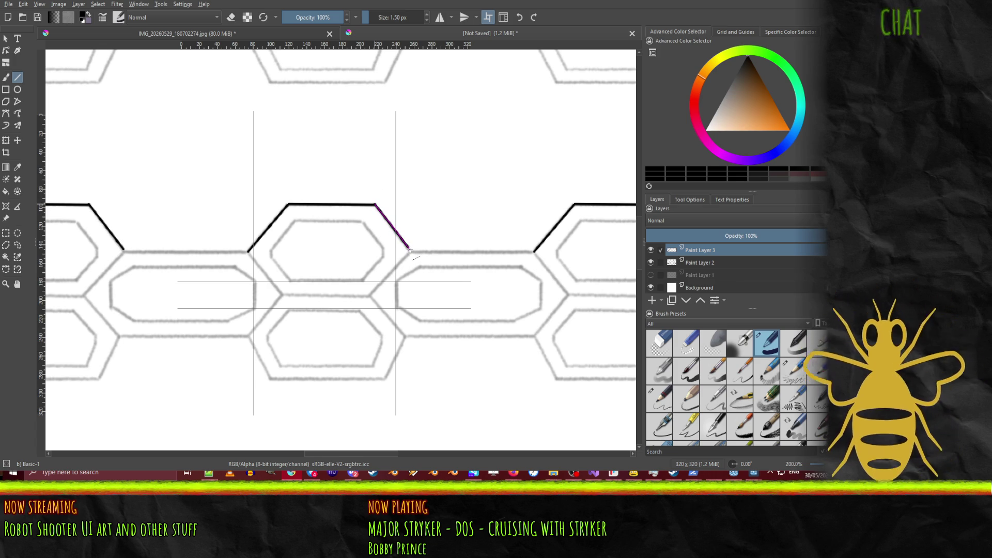
key("ctrl+z")
key("ctrl+shift+z")
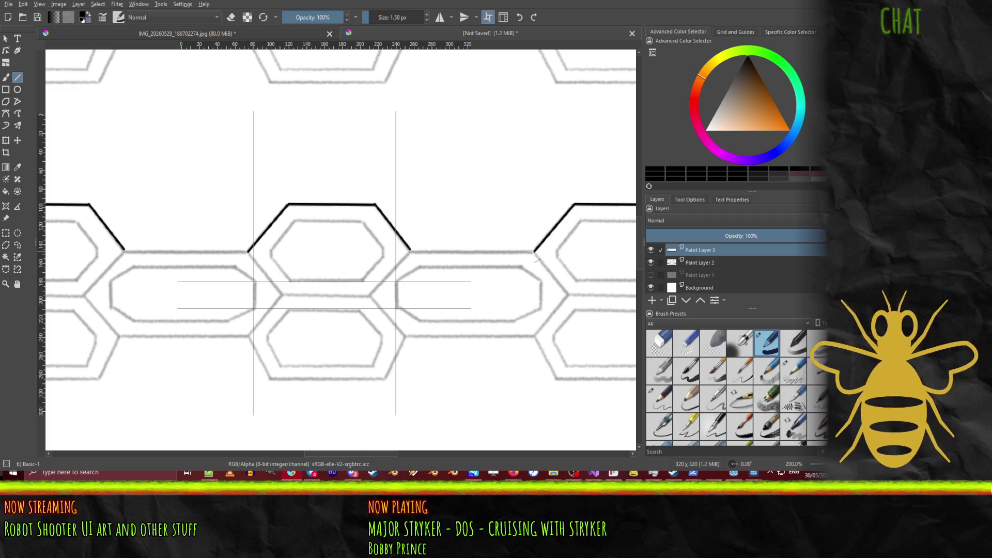
left_click_drag(534, 251, 411, 250)
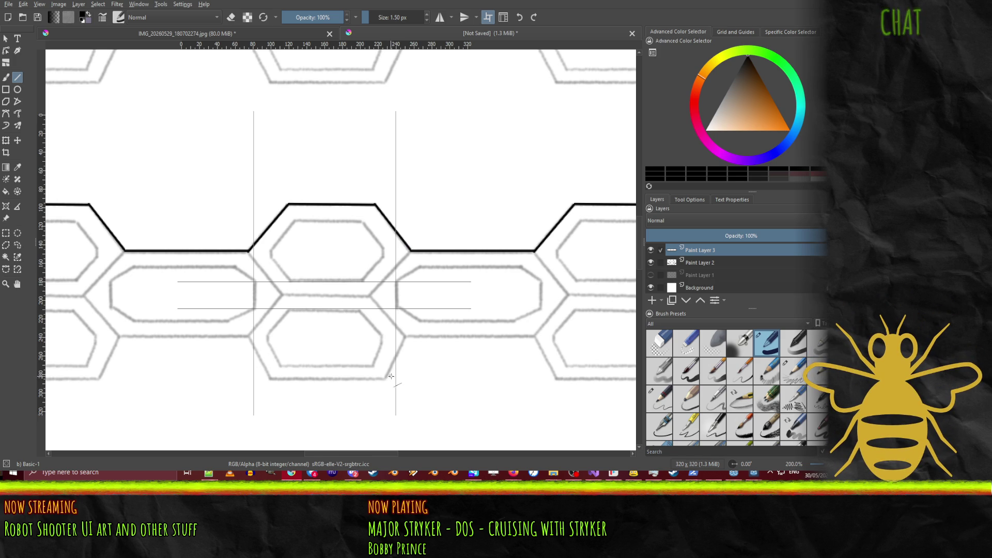
left_click_drag(387, 378, 414, 335)
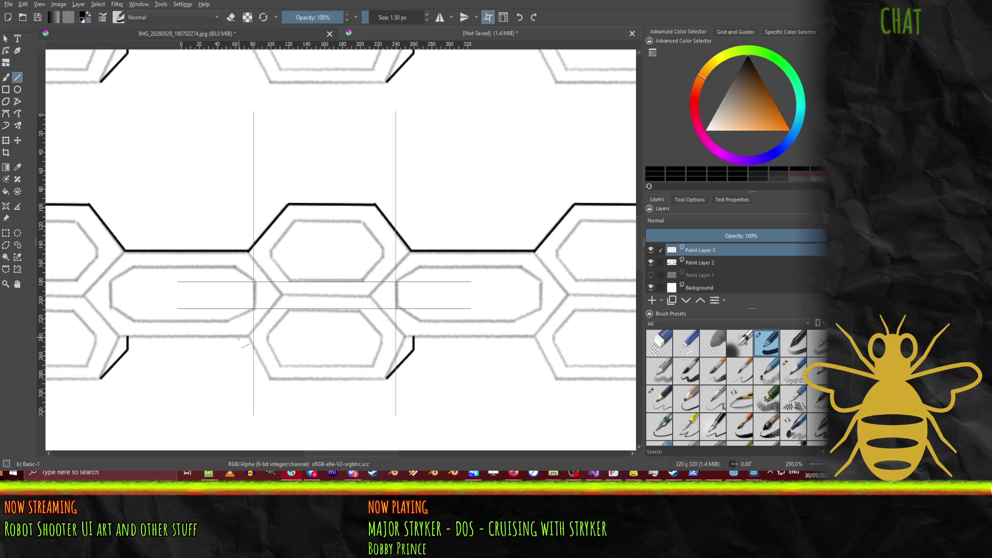
Step: Ink the vertical, horizontal and diagonal lower outline segments of the middle hexagon row
mouse_move(238, 337)
left_mouse_down()
mouse_move(244, 359)
mouse_move(269, 379)
left_mouse_up()
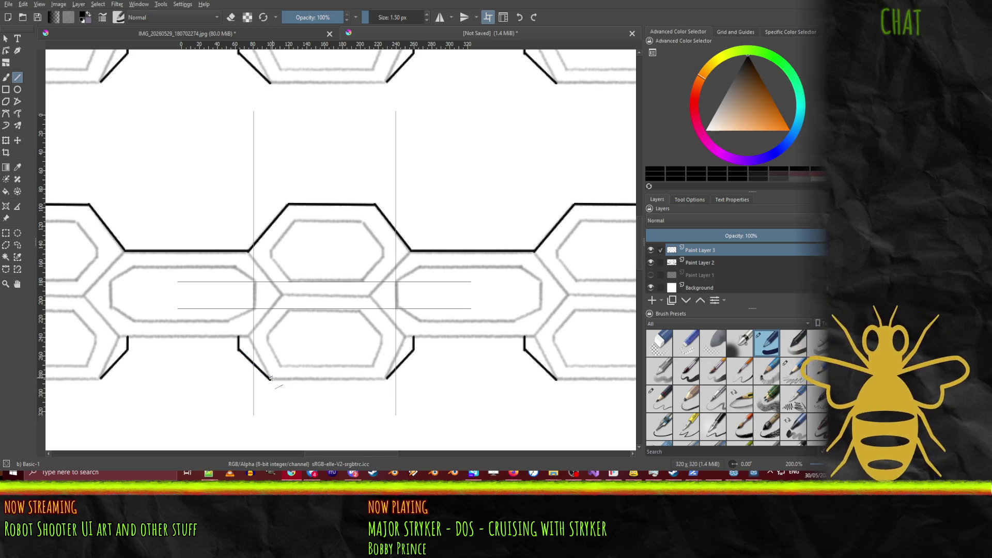
left_click_drag(270, 379, 385, 379)
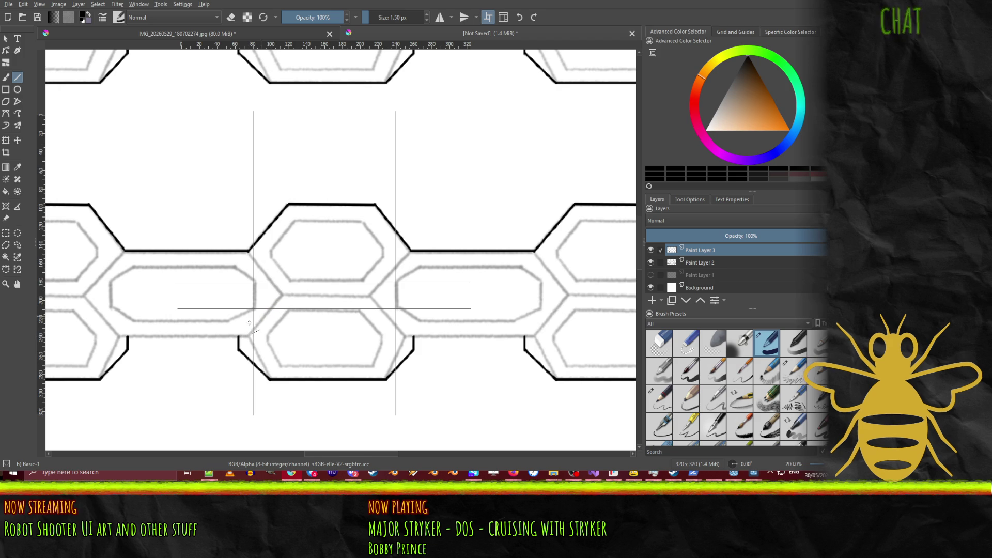
left_click_drag(249, 336, 119, 336)
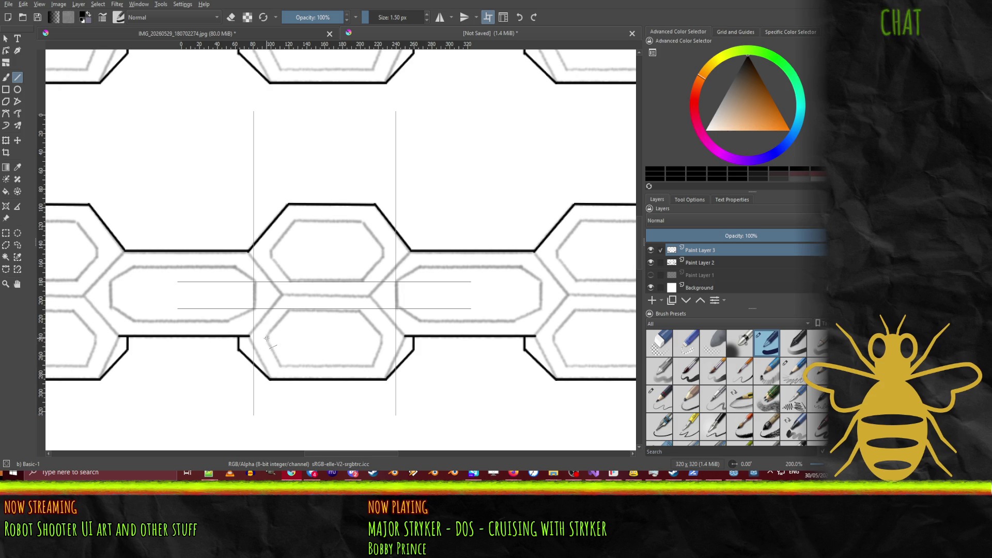
left_click_drag(266, 338, 296, 366)
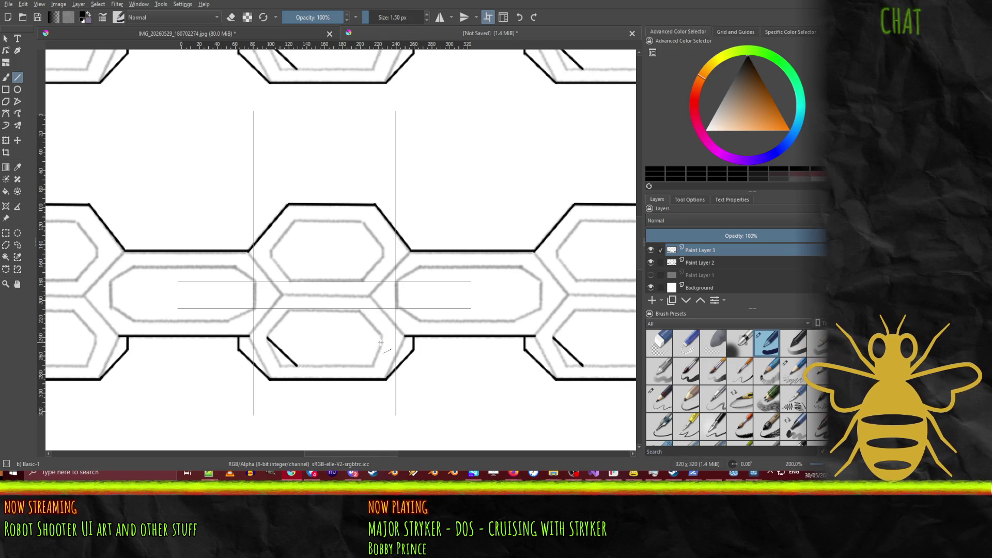
Step: Close the lower hexagon with its diagonals, top and bottom edges, then pick dark grey
left_click_drag(381, 342, 354, 365)
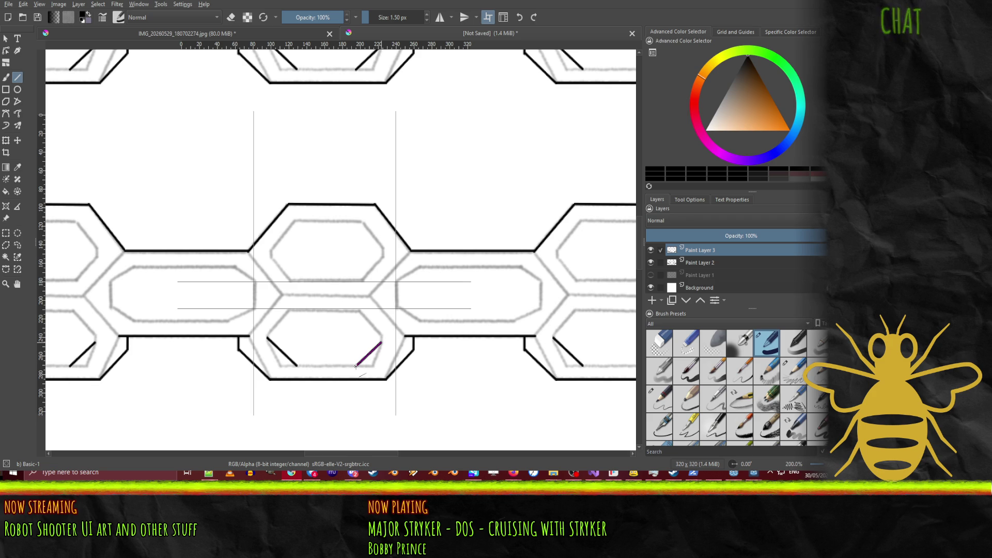
left_click_drag(297, 365, 356, 365)
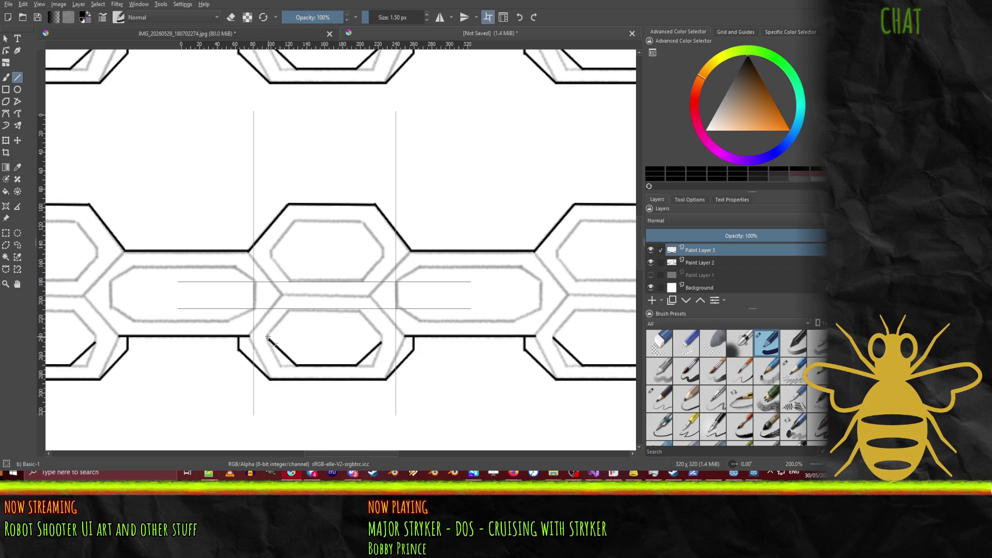
left_click_drag(268, 337, 289, 310)
left_click_drag(294, 309, 361, 310)
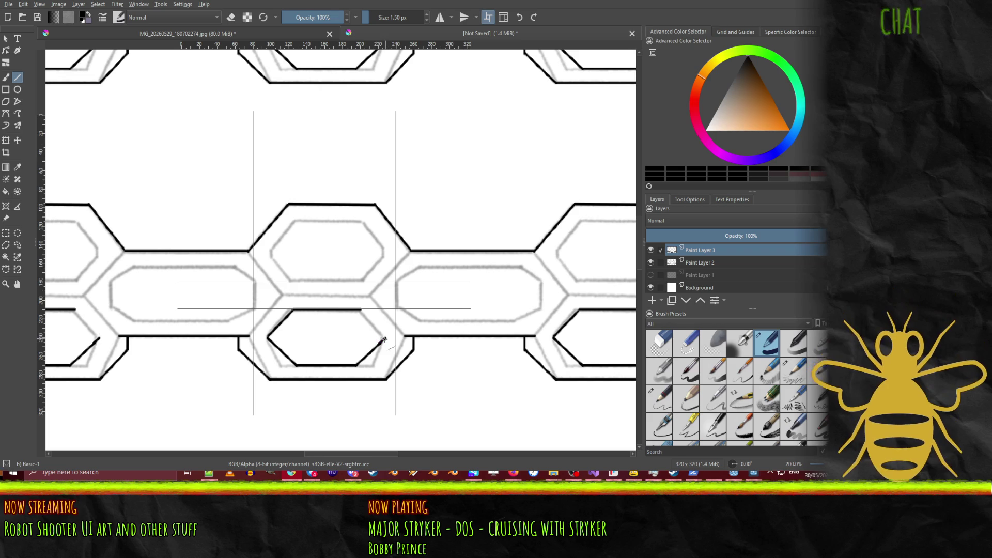
left_click_drag(380, 343, 383, 339)
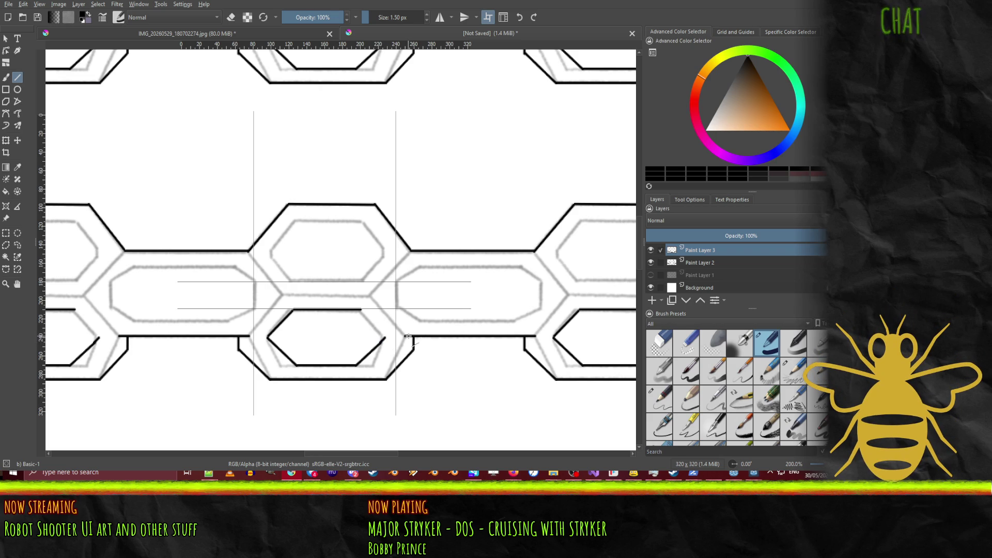
left_click_drag(362, 308, 383, 338)
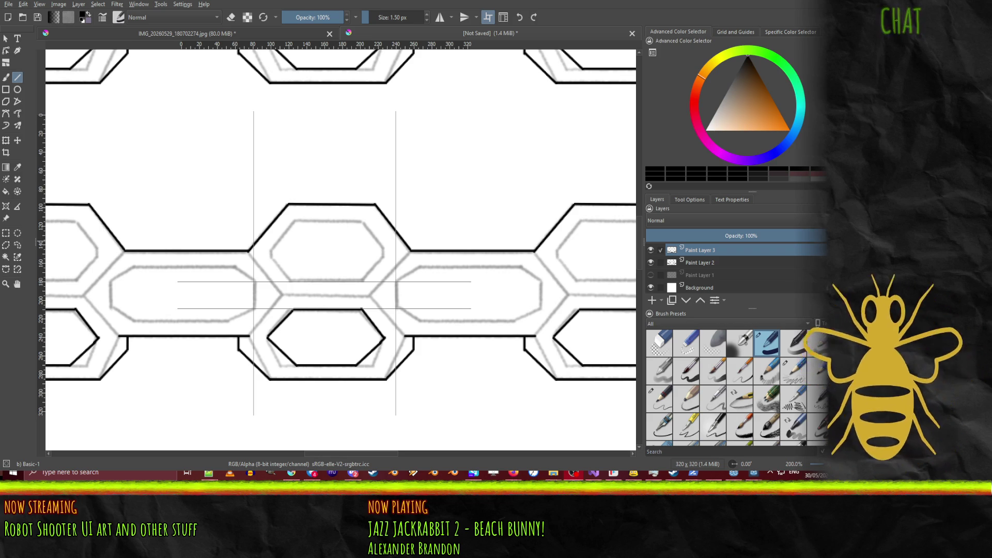
left_click_drag(745, 65, 730, 82)
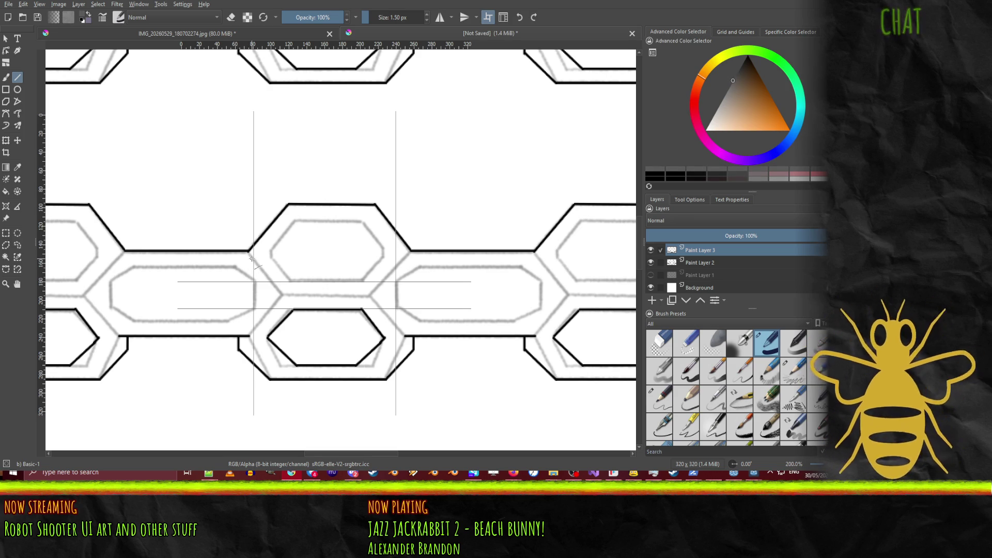
Step: Add Paint Layer 4 above Paint Layer 2 and draw the first two inset bevel diagonals
left_click(696, 262)
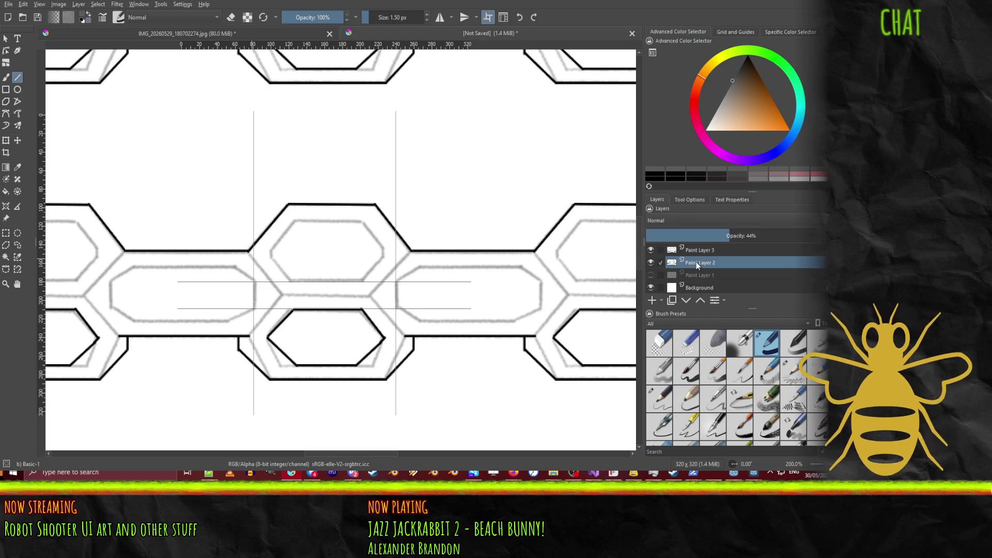
left_click(654, 300)
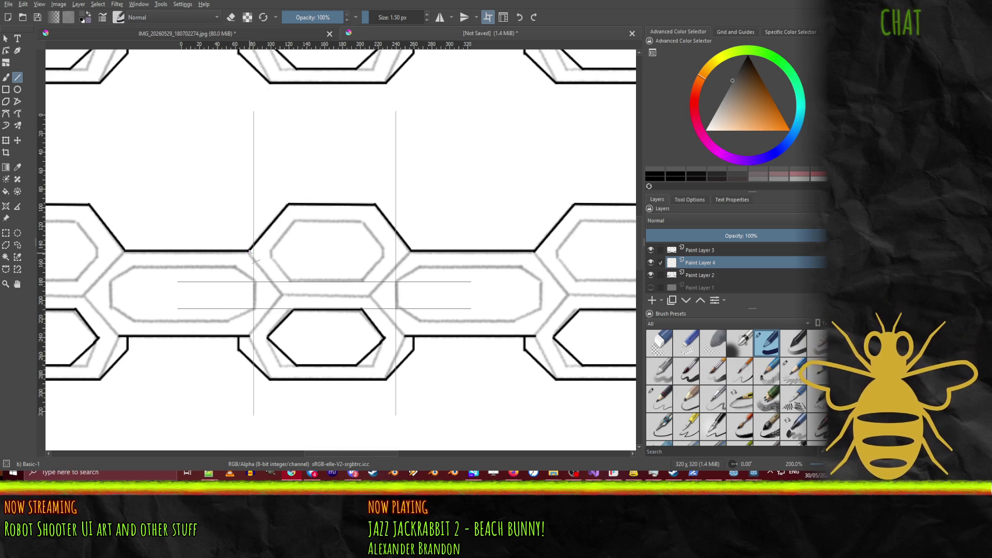
left_click_drag(250, 252, 282, 295)
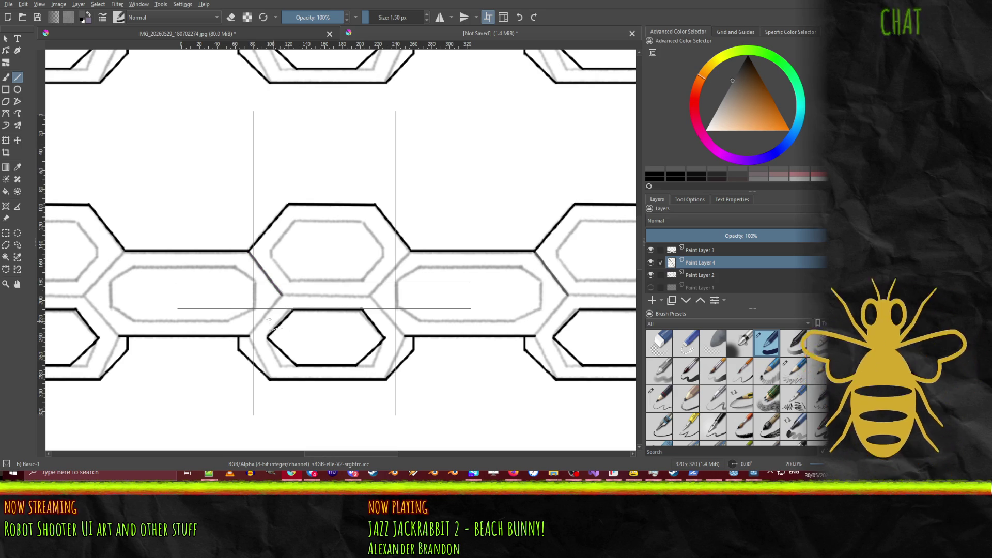
left_click_drag(249, 337, 280, 295)
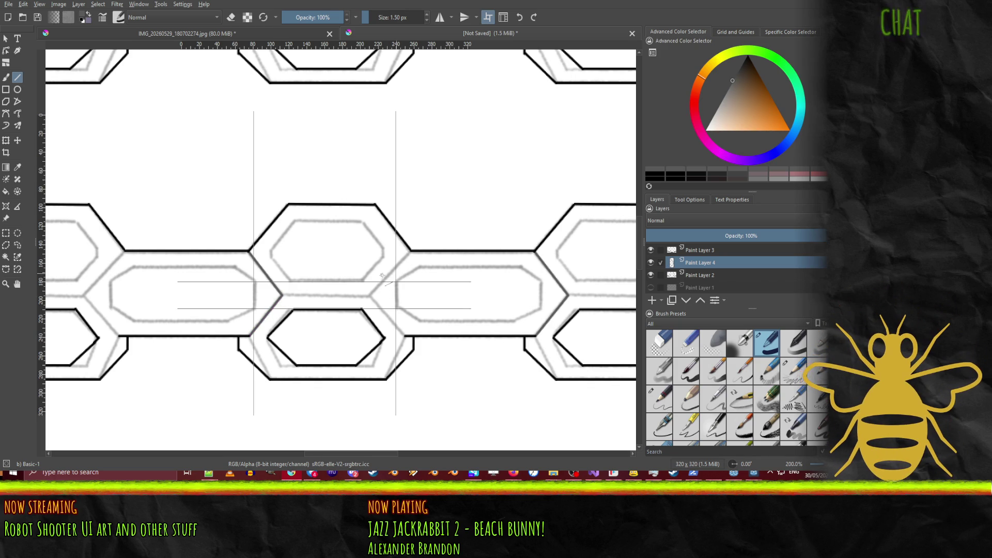
Step: Draw the horizontal, diagonal and right vertical inset bevel lines of the elongated hexagon
mouse_move(283, 295)
left_mouse_down()
mouse_move(370, 295)
mouse_move(406, 253)
left_mouse_up()
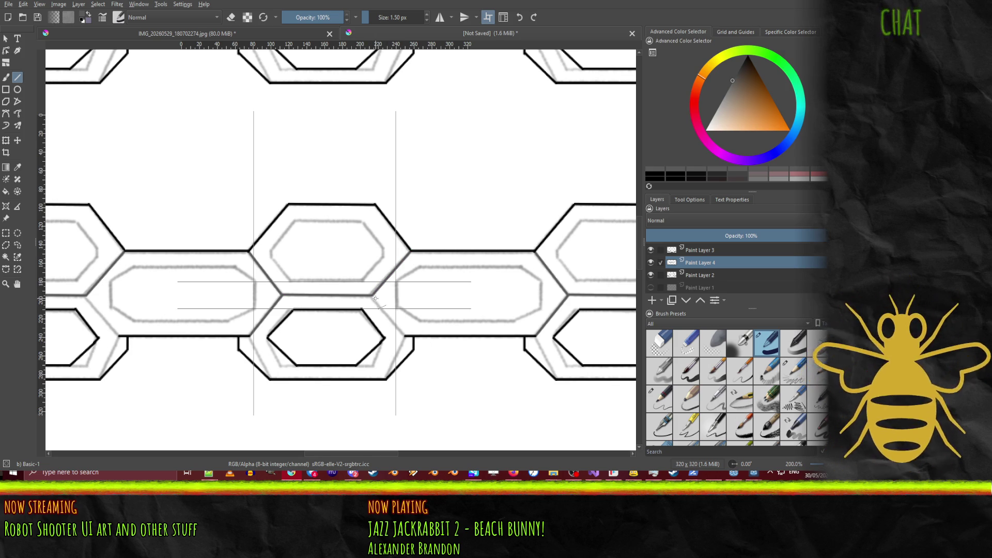
mouse_move(374, 296)
left_mouse_down()
mouse_move(418, 337)
mouse_move(402, 334)
left_mouse_up()
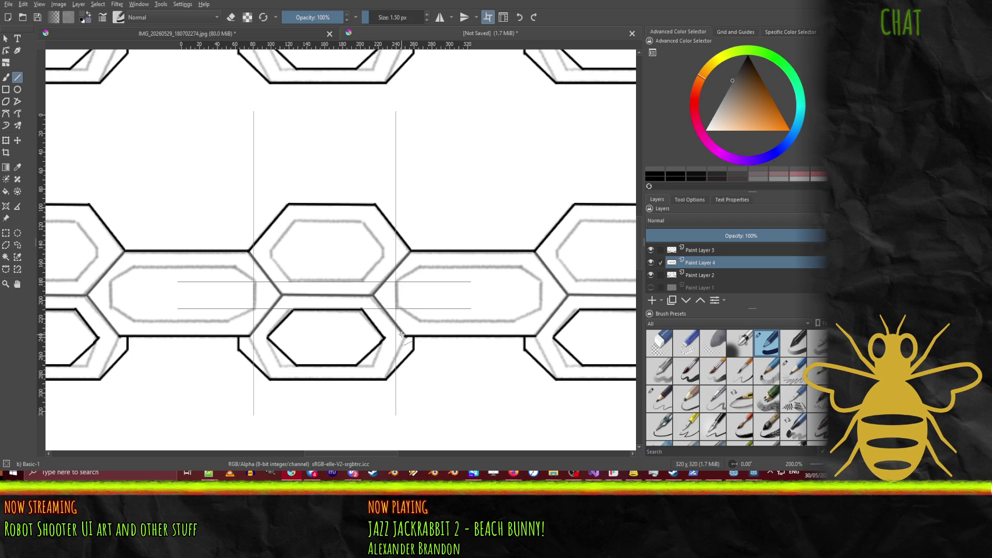
left_click_drag(401, 334, 402, 335)
left_click_drag(254, 309, 254, 281)
Step: Trace the left vertical edge and three inset diagonals of the elongated hexagon
left_click_drag(396, 281, 397, 309)
left_click_drag(398, 281, 416, 265)
mouse_move(396, 308)
left_mouse_down()
mouse_move(418, 322)
mouse_move(517, 320)
left_mouse_up()
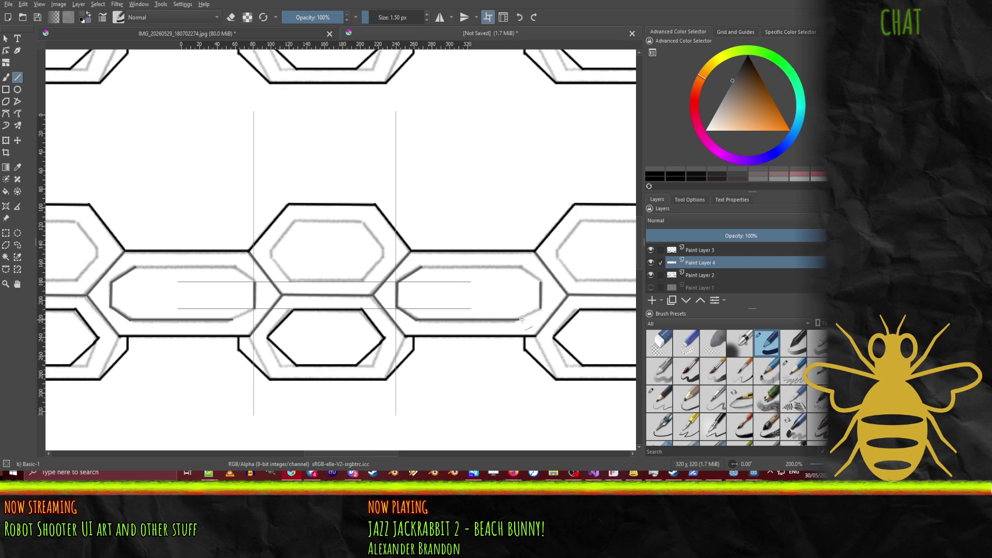
left_click_drag(518, 319, 539, 309)
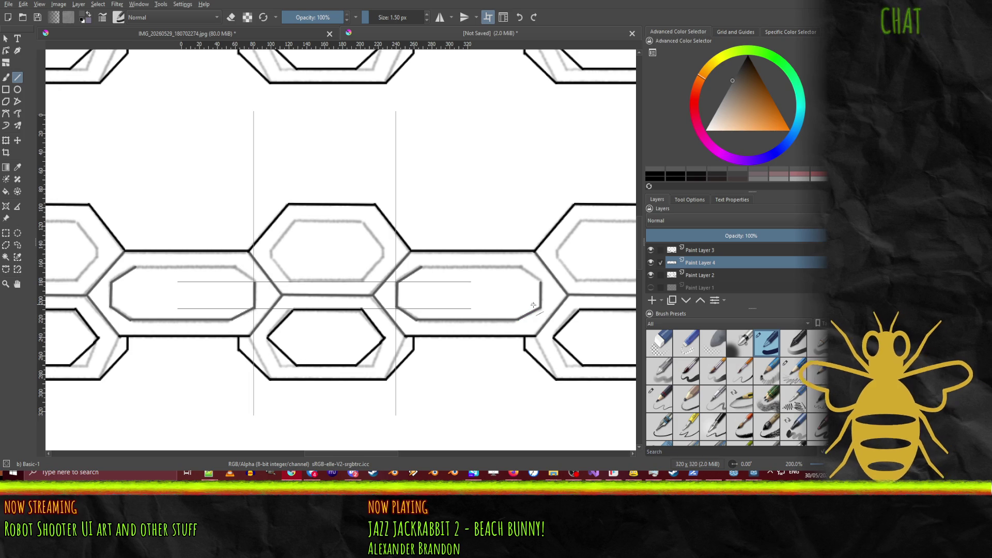
Step: Draw the top inset edge and upper-right corner diagonal, redrawing both after an undo
left_click_drag(423, 267, 518, 269)
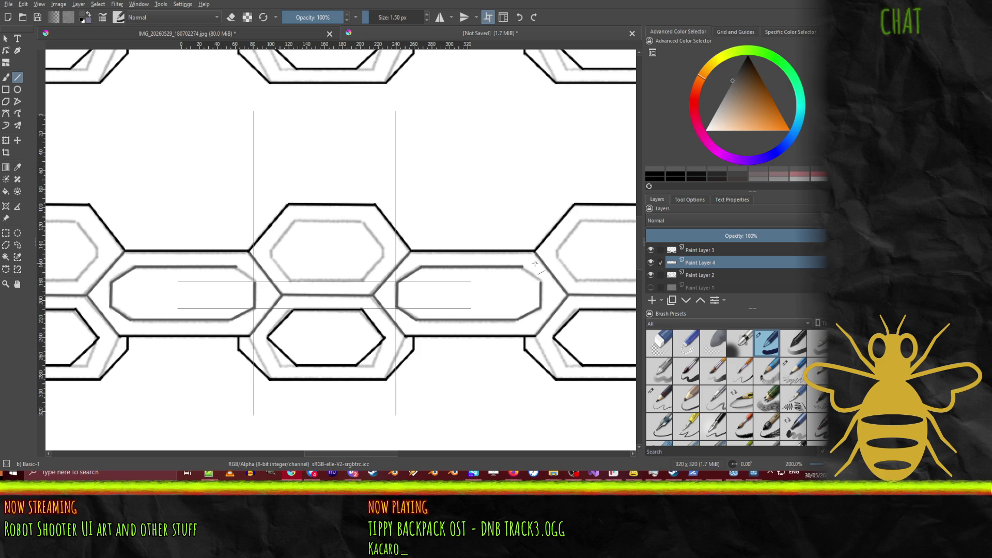
left_click_drag(523, 267, 540, 281)
key("ctrl+z")
key("ctrl+z")
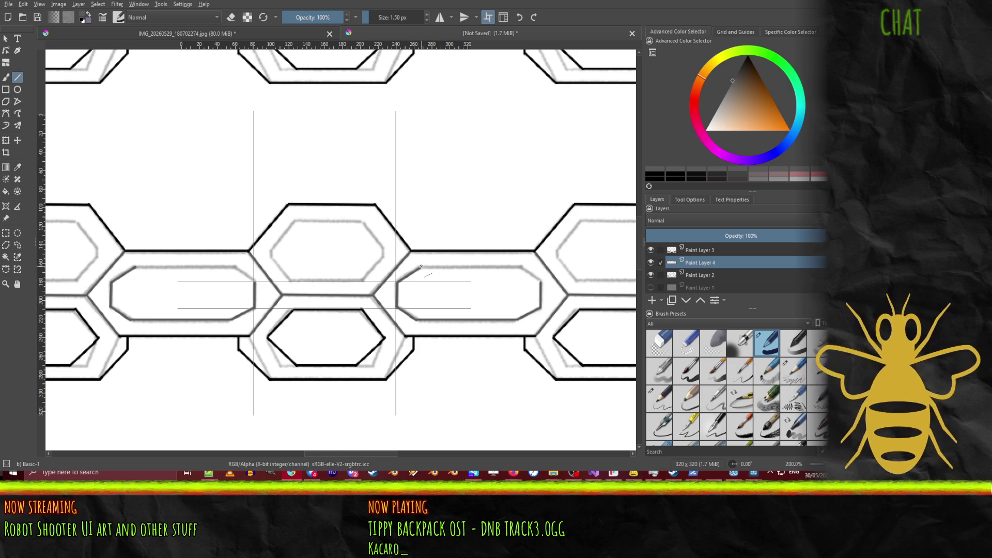
left_click_drag(420, 266, 520, 266)
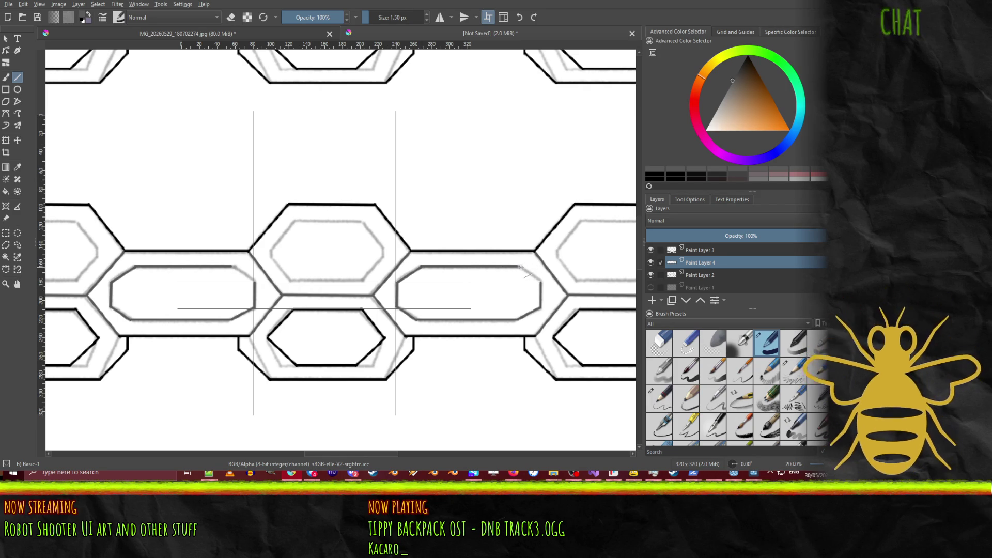
left_click_drag(518, 267, 537, 278)
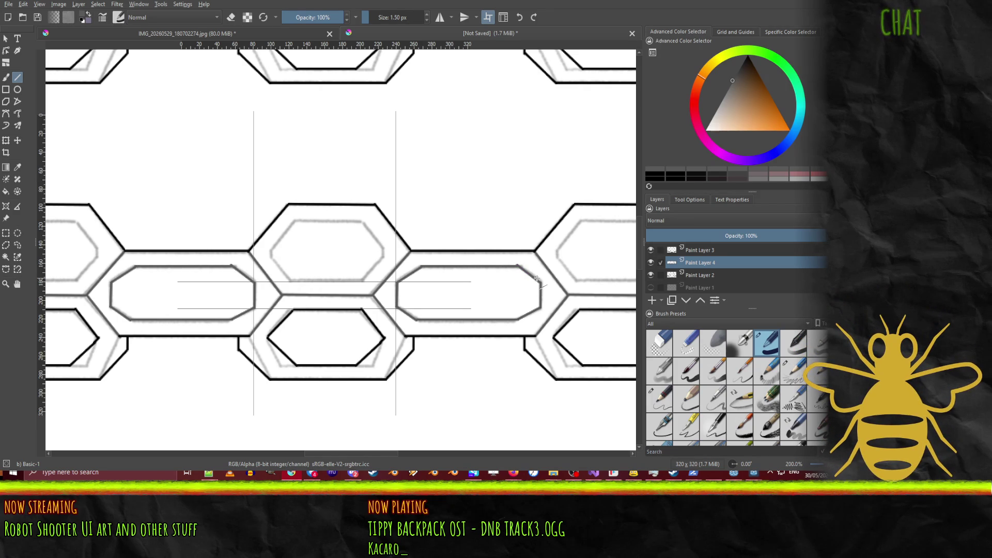
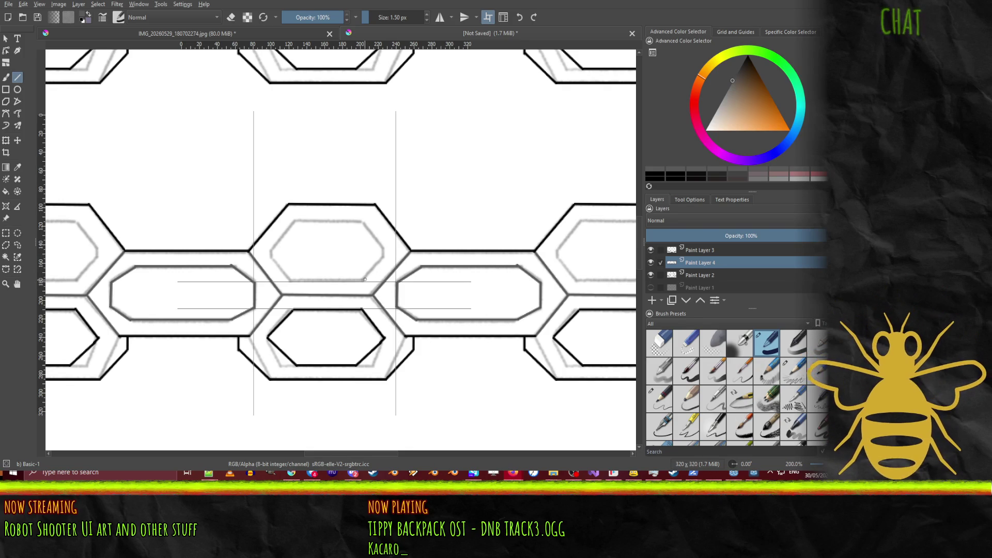
Step: Retrace the central hexagon's right, top, upper-left, bottom and lower-left edges as straight black lines
left_click_drag(363, 281, 384, 257)
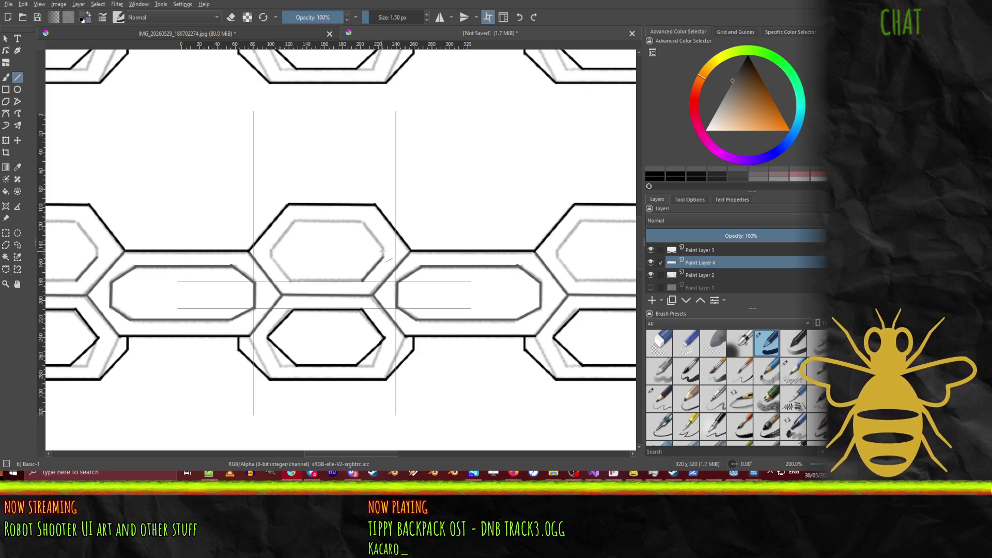
left_click_drag(383, 257, 383, 248)
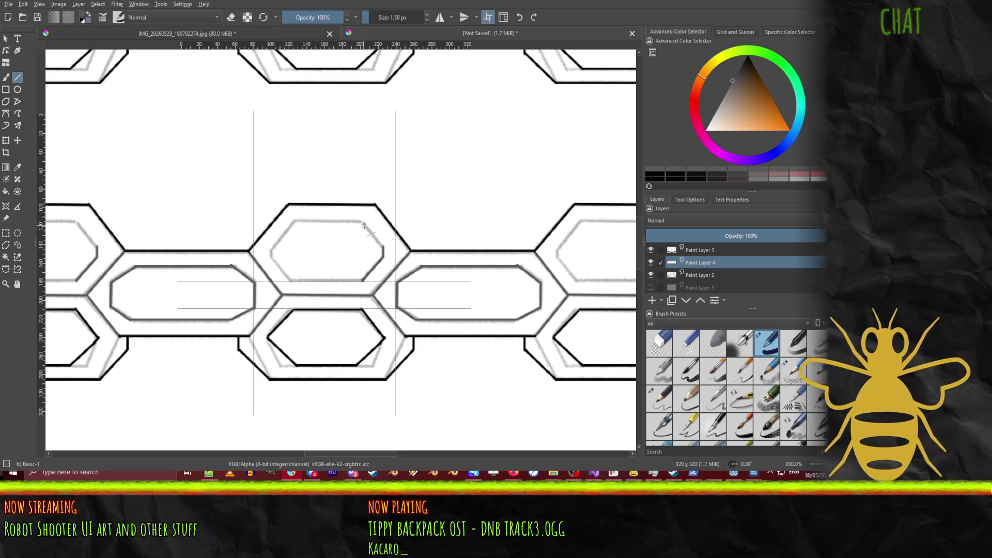
left_click_drag(363, 221, 383, 245)
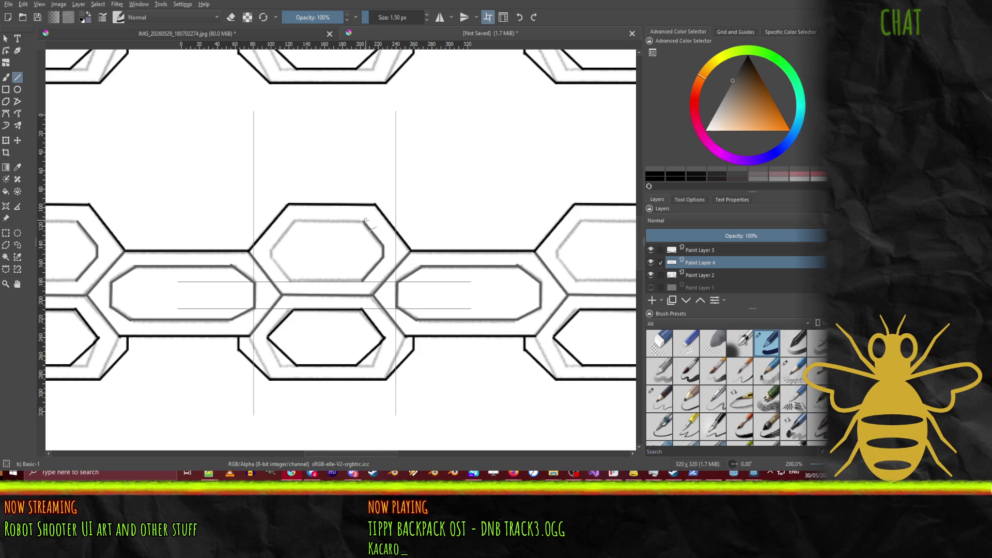
left_click_drag(363, 221, 295, 220)
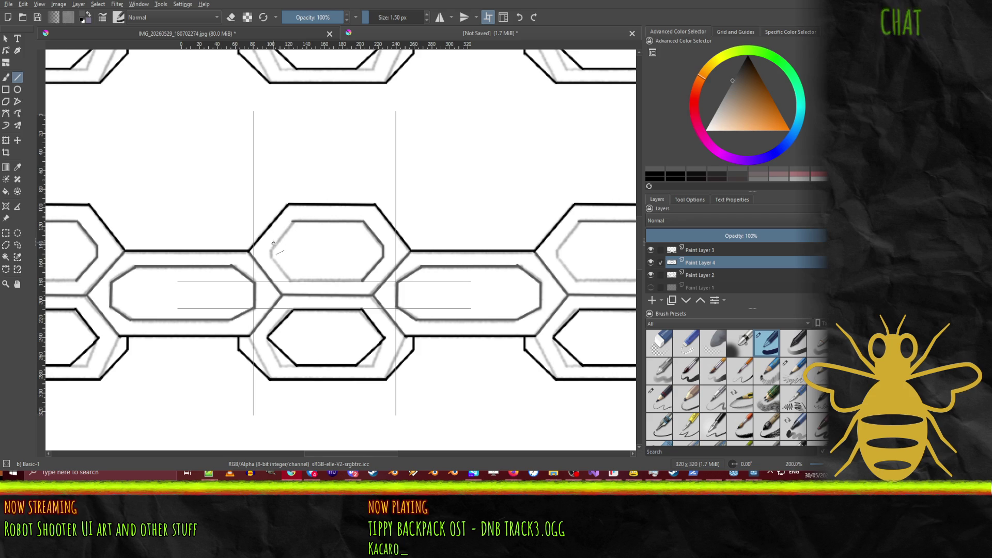
left_click_drag(270, 249, 293, 223)
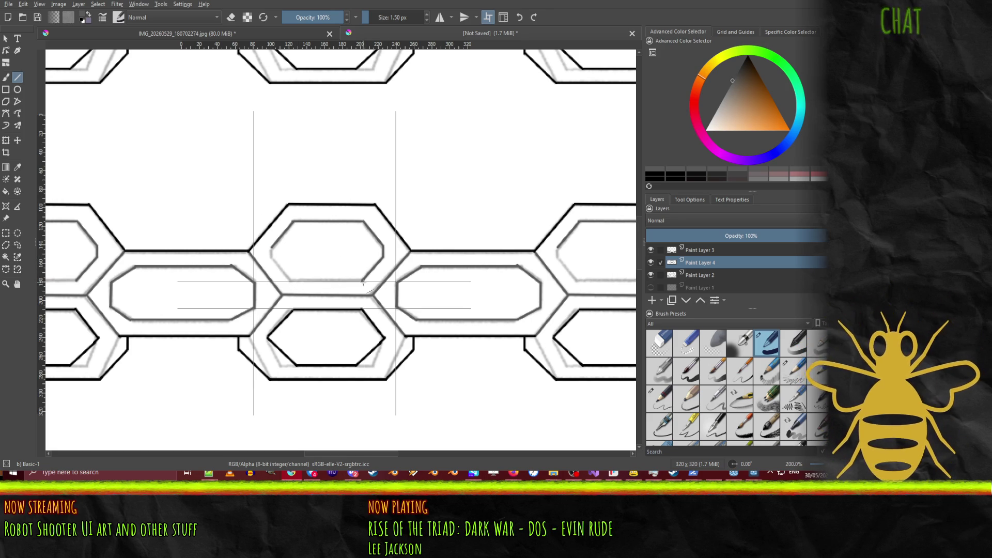
left_click_drag(362, 280, 288, 280)
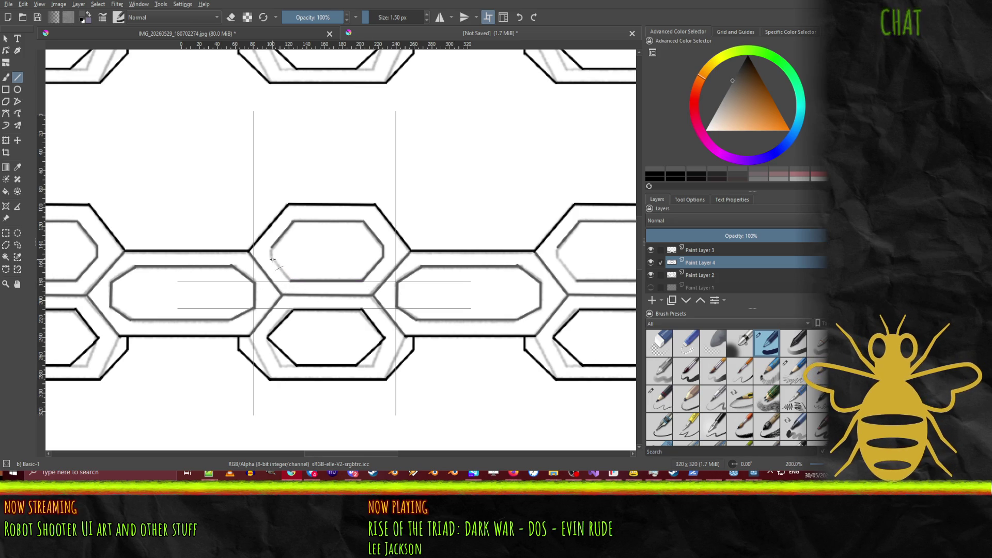
left_click_drag(272, 258, 294, 280)
Step: Compare the new diagonal edge with undo/redo, keep it, and hide the thin grey guide lines
key("ctrl+z")
key("ctrl+shift+z")
key("ctrl+z")
key("ctrl+shift+z")
key("Delete")
scroll(465, 268, "down", 1)
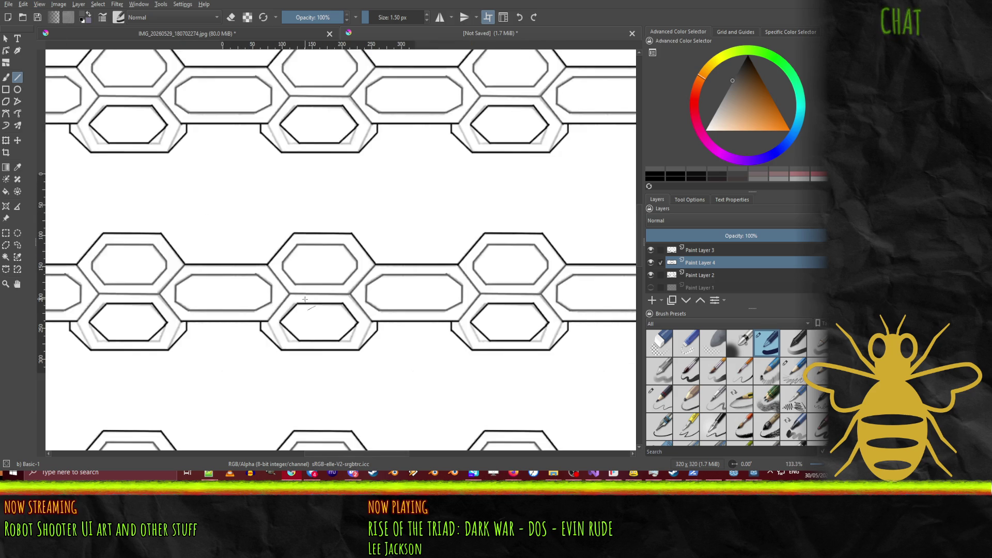
Step: Hide Paint Layer 2's blurred grey shadow strokes and pick the Eraser Small brush preset
left_click(650, 276)
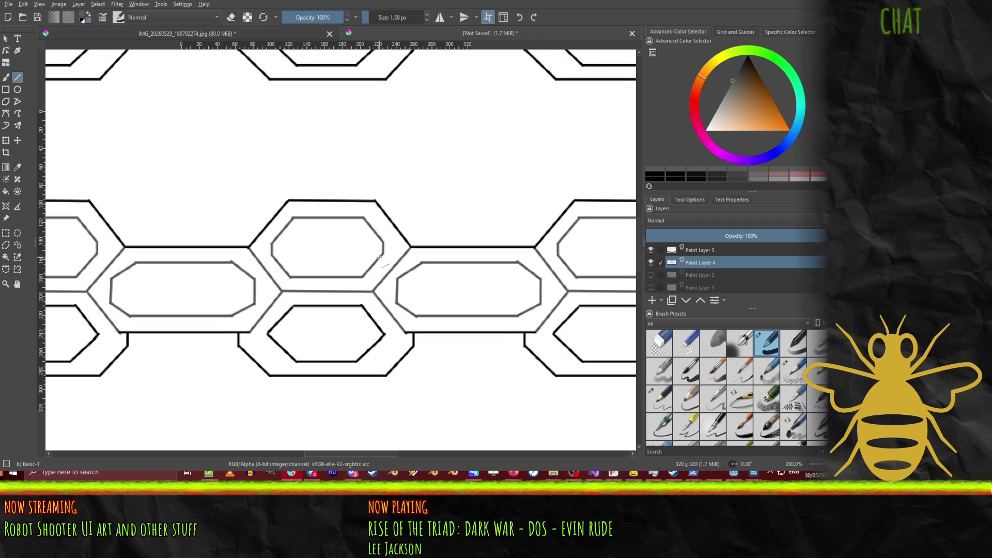
mouse_move(427, 282)
left_mouse_down()
mouse_move(206, 284)
mouse_move(236, 309)
mouse_move(234, 285)
left_mouse_up()
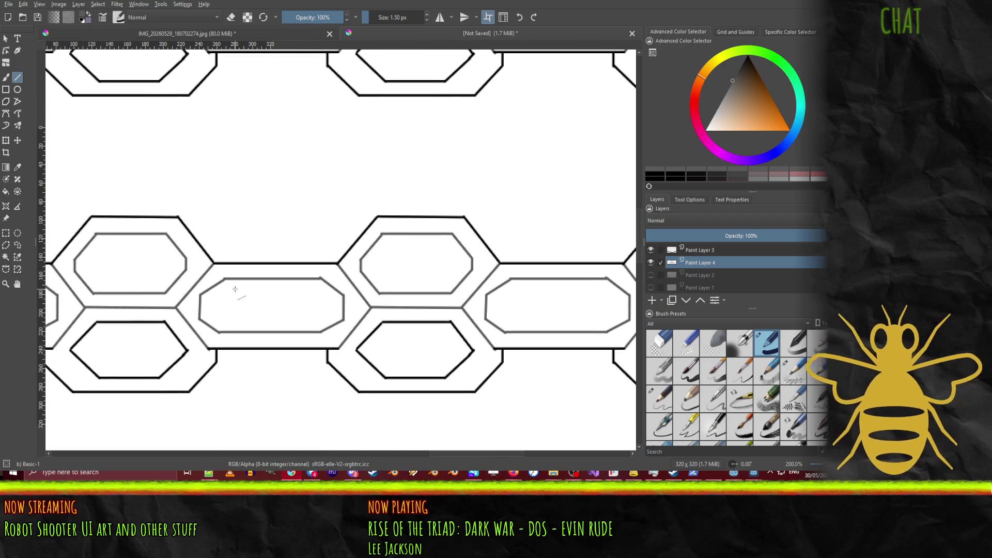
left_click(685, 339)
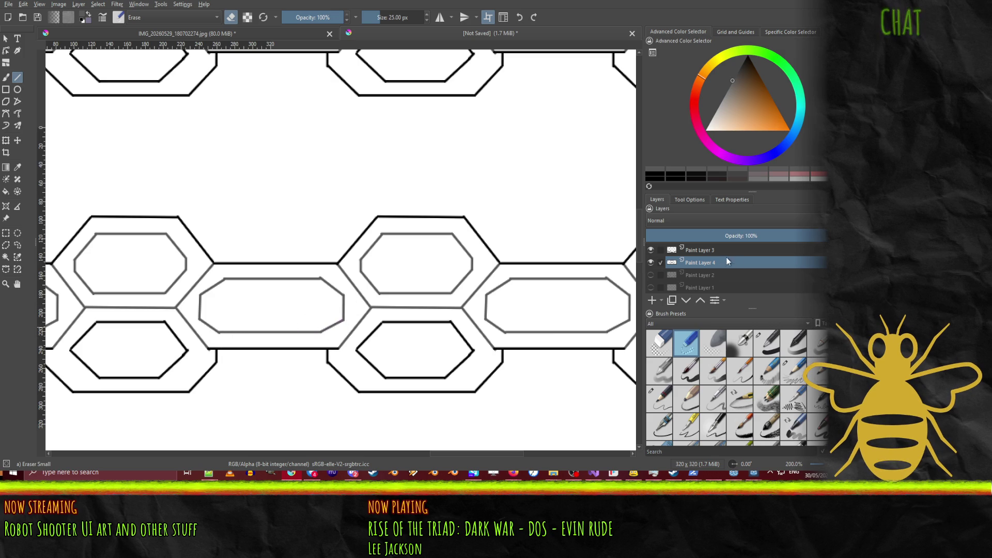
Step: Select the Eraser Circle preset, test an erase on Paint Layer 3, then undo it
left_click(700, 250)
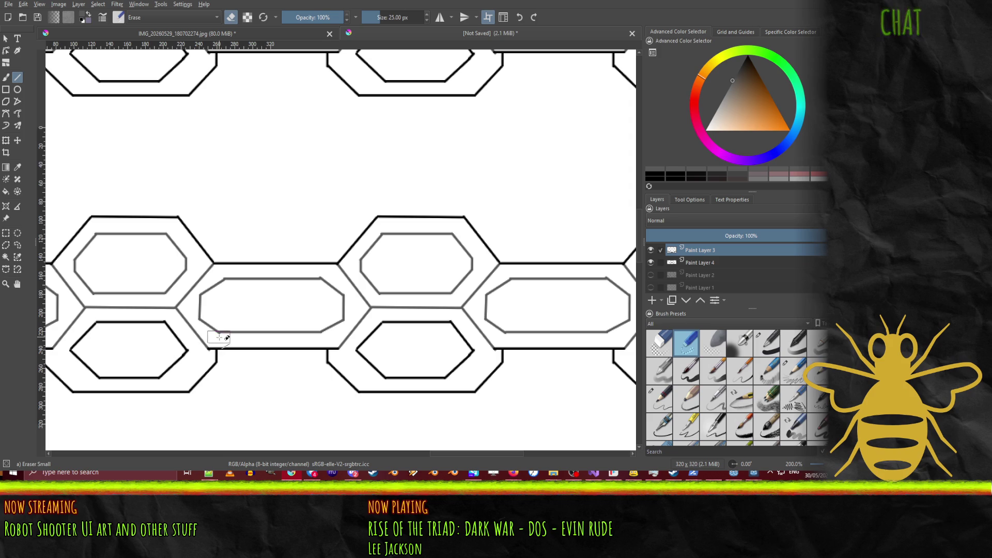
left_click(659, 342)
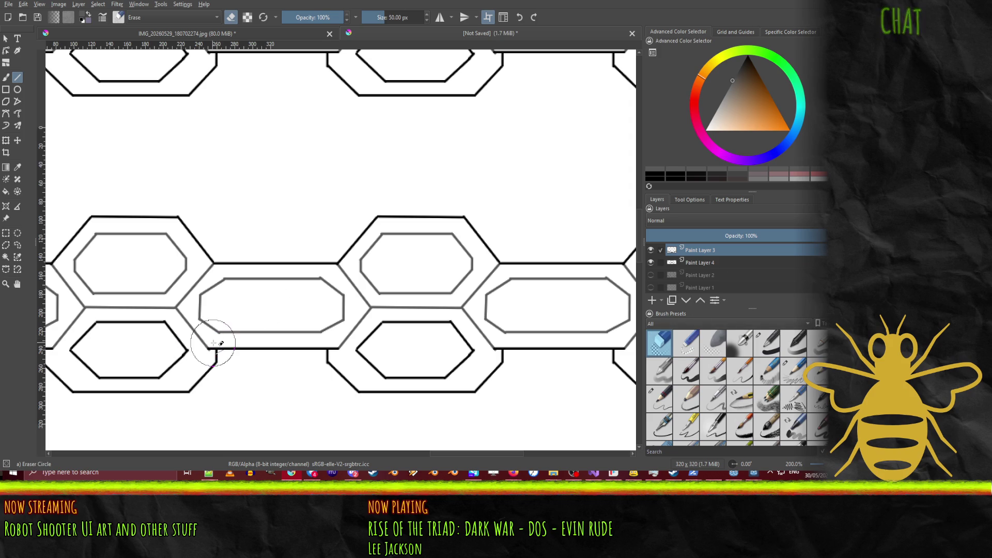
left_click_drag(217, 334, 218, 338)
key("ctrl+z")
Step: On Paint Layer 4, shrink the eraser to 8.18 px and trim a stray bit off the inner hexagon edge
left_click(703, 263)
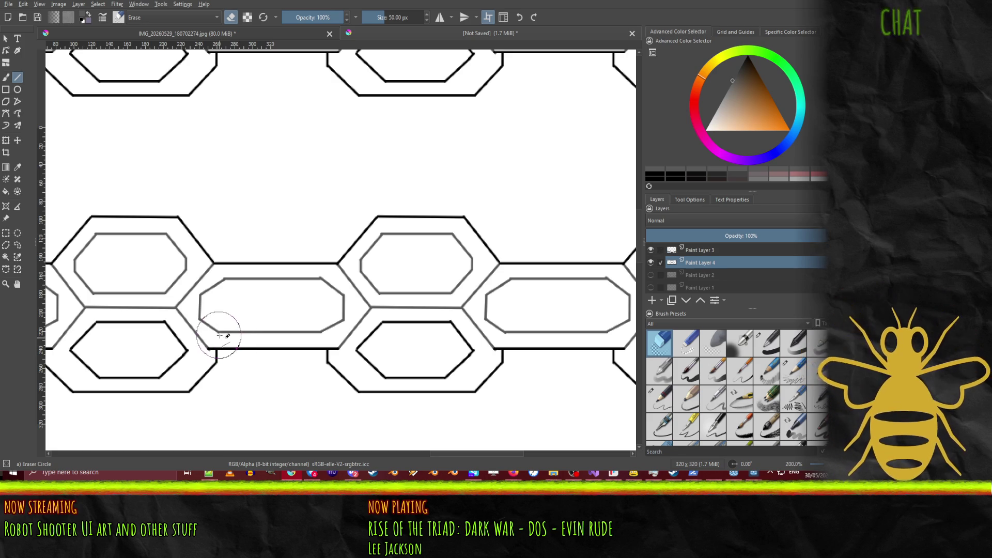
left_click_drag(219, 338, 215, 337)
key("ctrl+z")
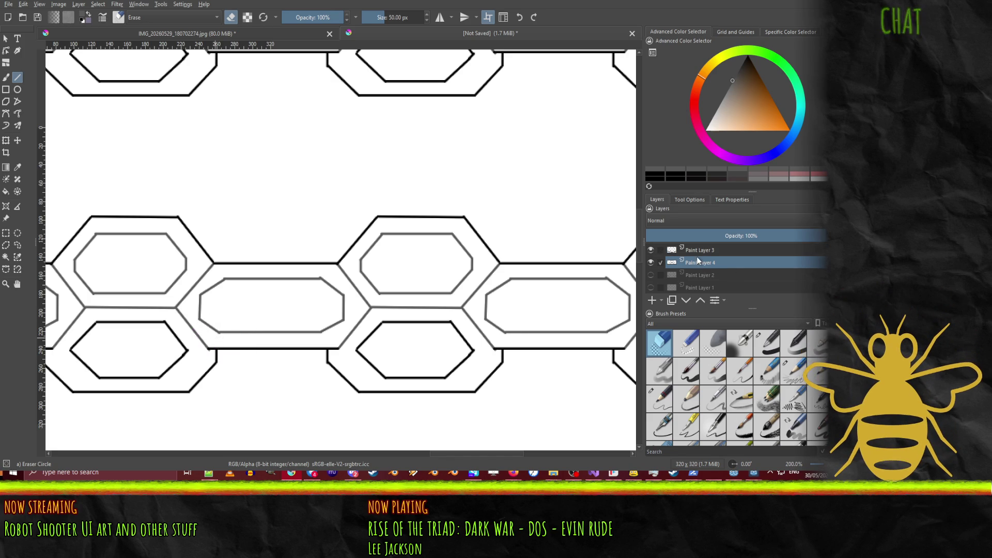
left_click_drag(379, 17, 367, 19)
left_click(319, 278)
left_click(6, 77)
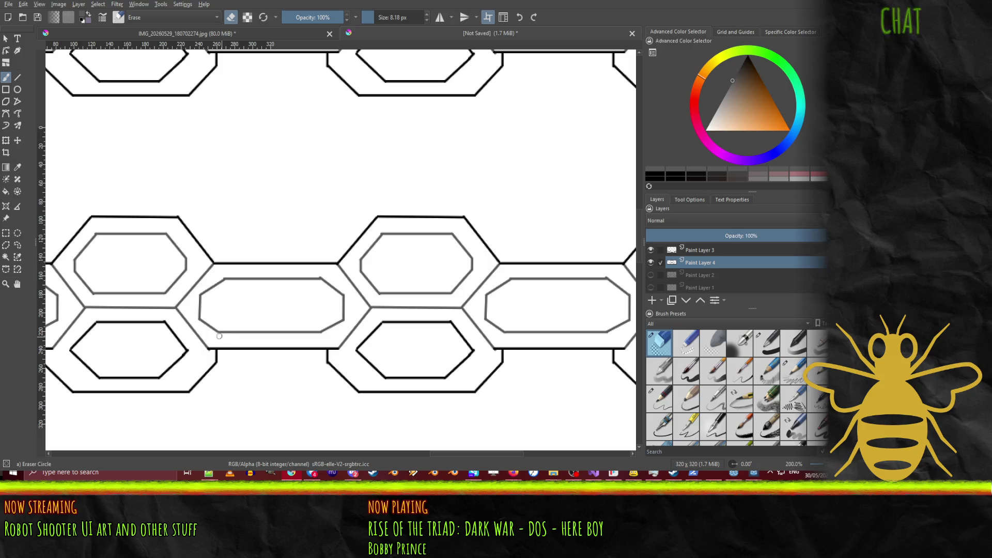
Step: Erase a tiny stray mark near the hexagon and a small bit off a corner on Paint Layer 3
left_click(319, 275)
left_click(692, 252)
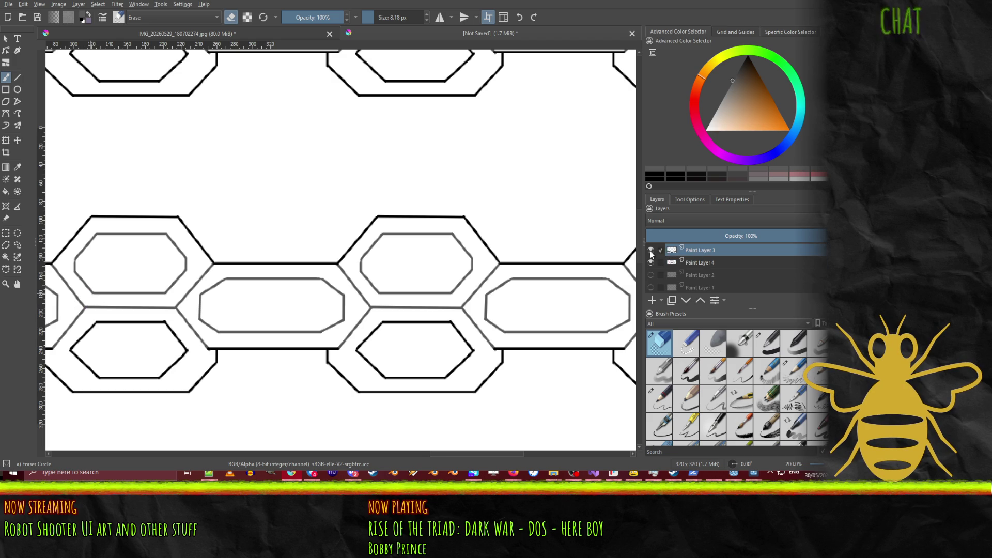
left_click(190, 350)
left_click(697, 261)
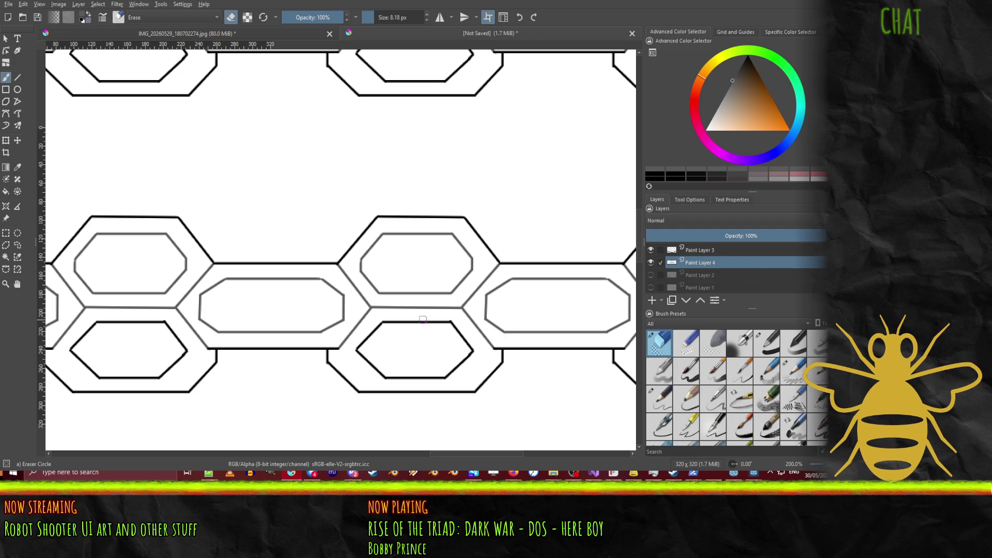
Step: With Paint Layer 3 active, draw a rectangular selection around the lower-middle hexagon
left_click(697, 250)
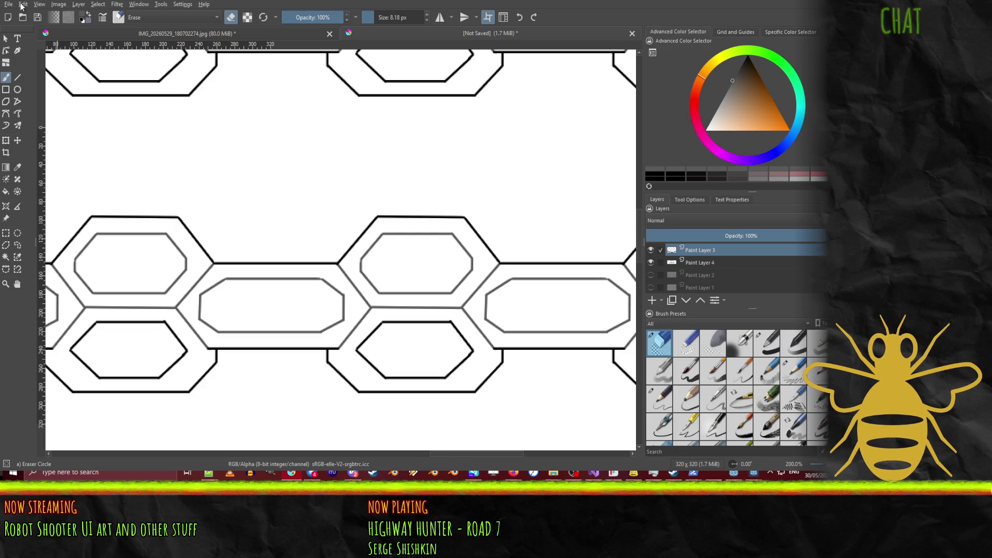
left_click(6, 233)
left_click_drag(417, 313, 478, 384)
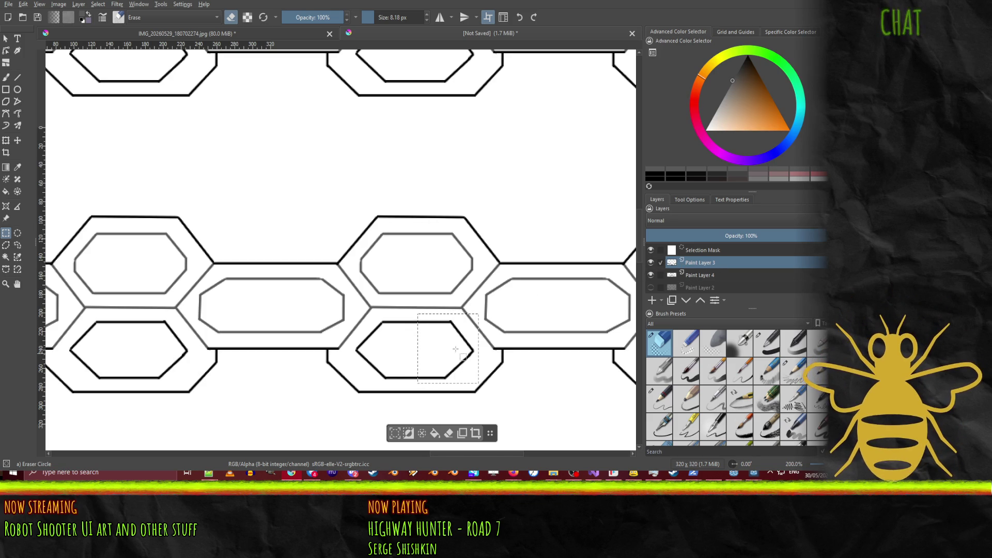
left_click(421, 308)
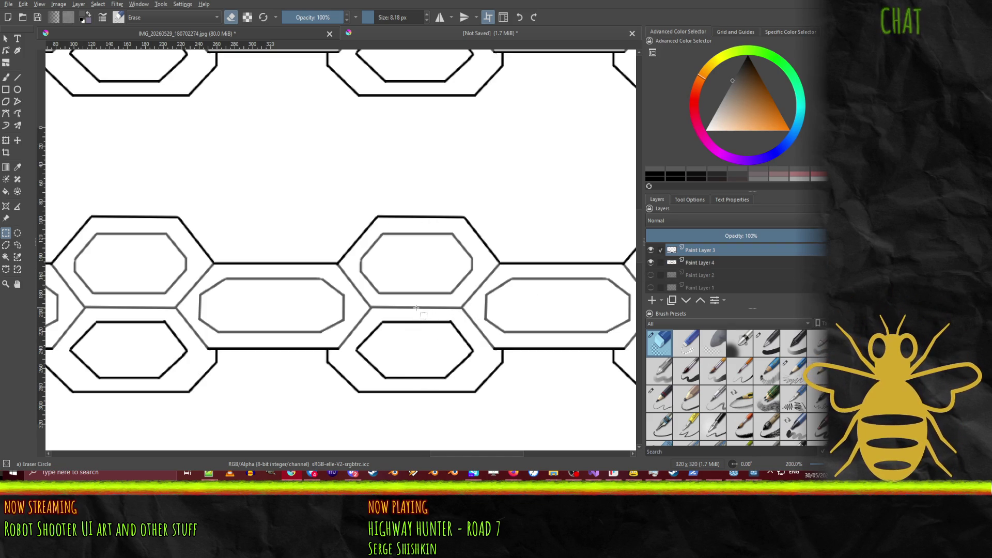
left_click_drag(421, 308, 480, 382)
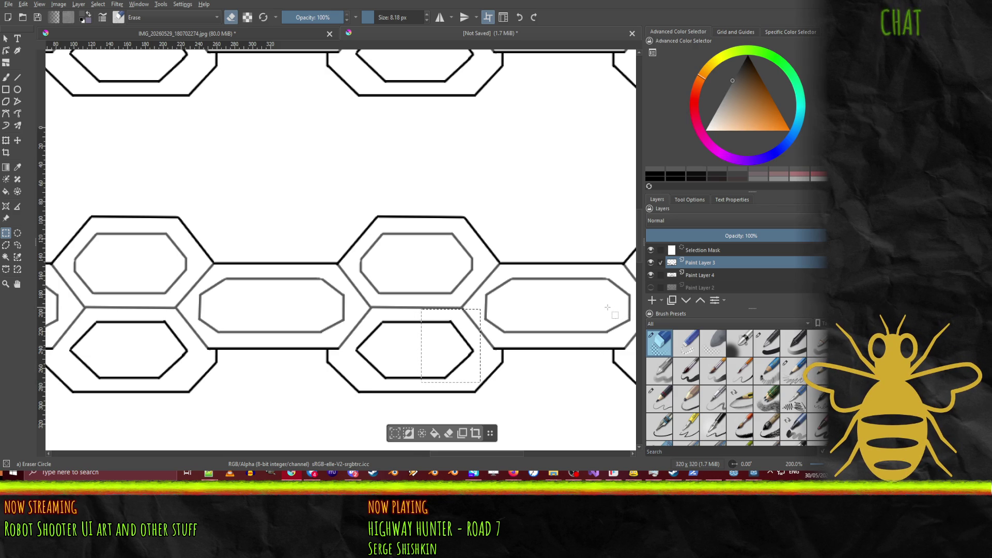
key("ctrl+shift+a")
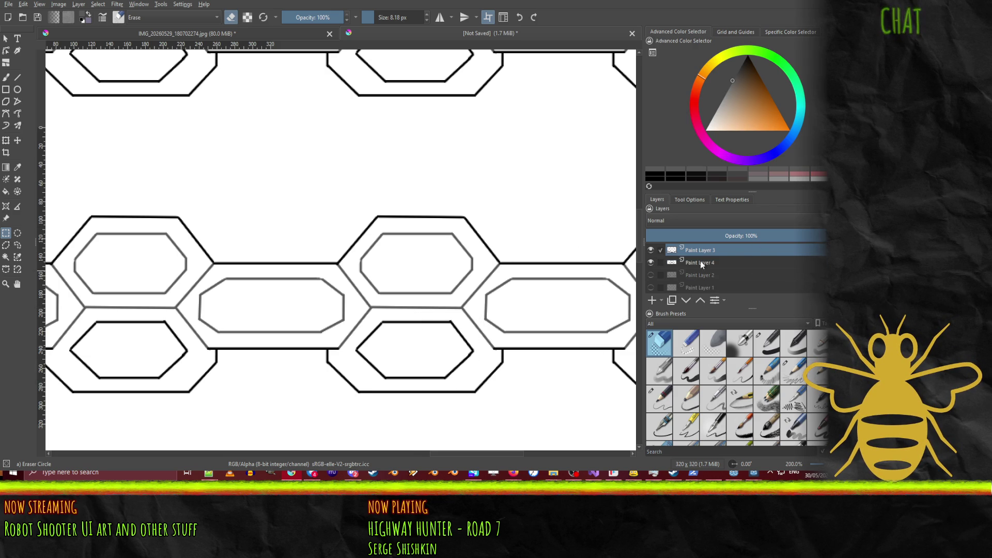
left_click(651, 261)
double_click(651, 260)
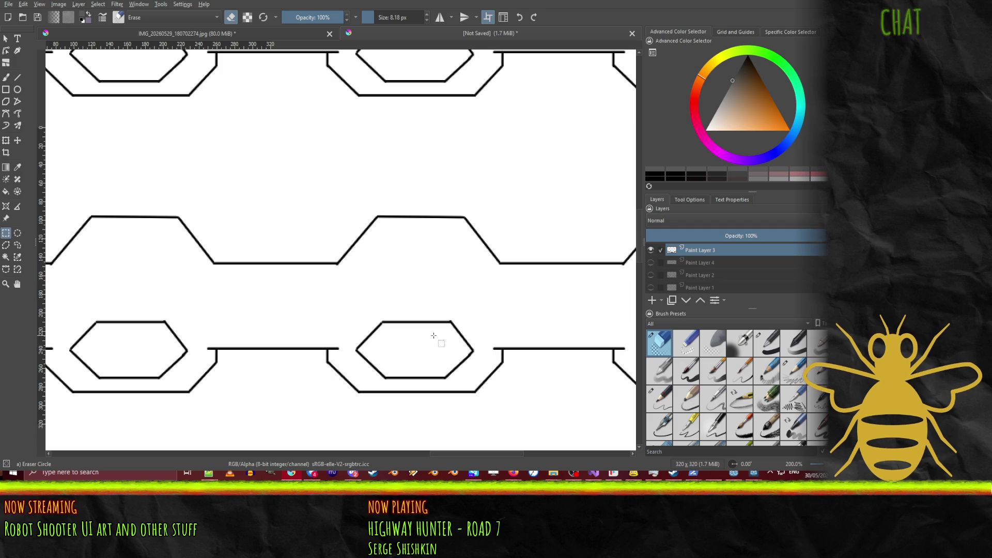
mouse_move(347, 313)
left_mouse_down()
mouse_move(400, 385)
mouse_move(421, 385)
left_mouse_up()
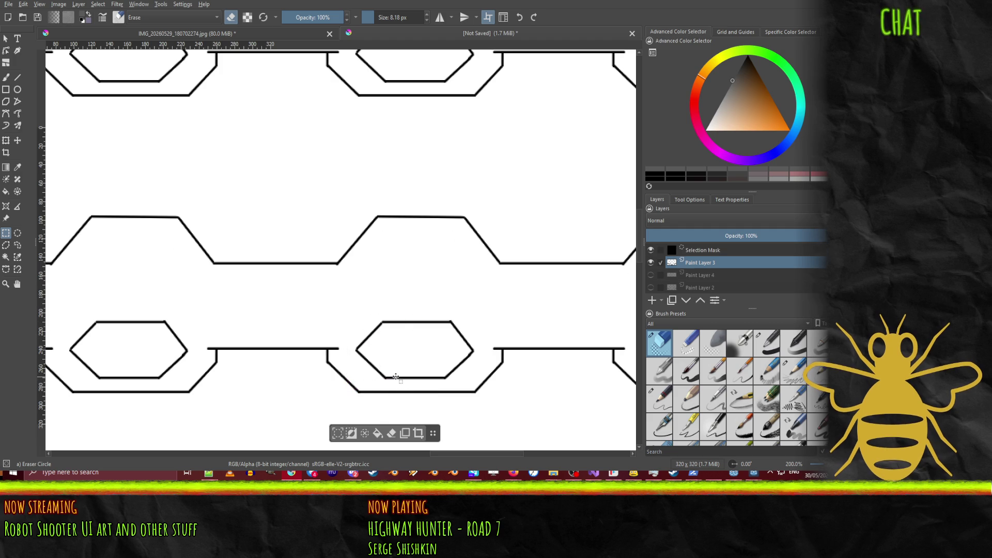
left_click(349, 305)
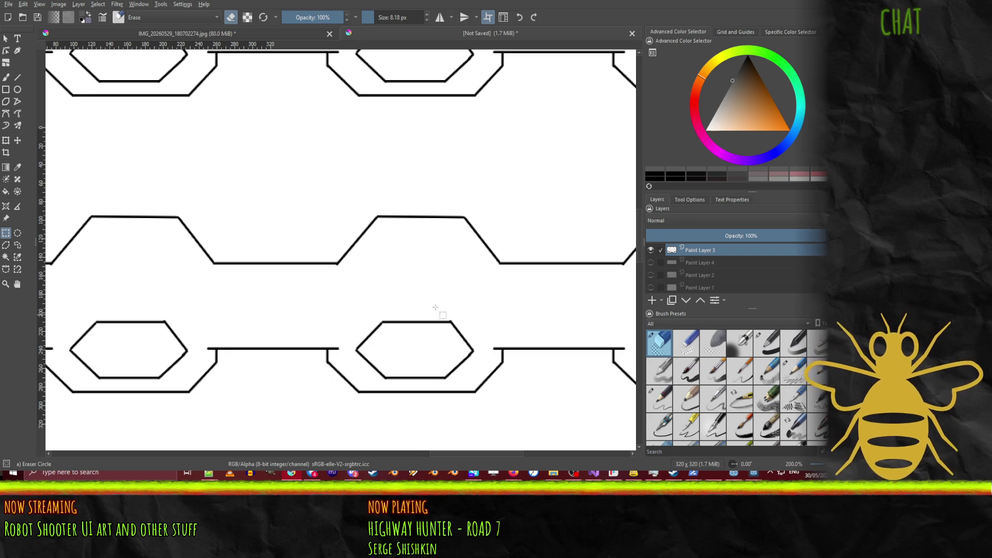
left_click_drag(413, 309, 480, 386)
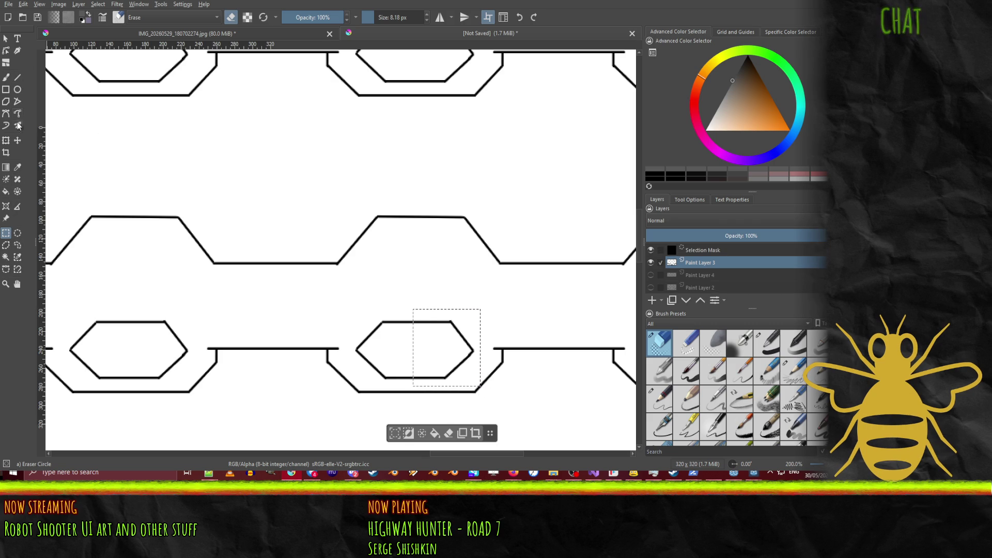
left_click(17, 140)
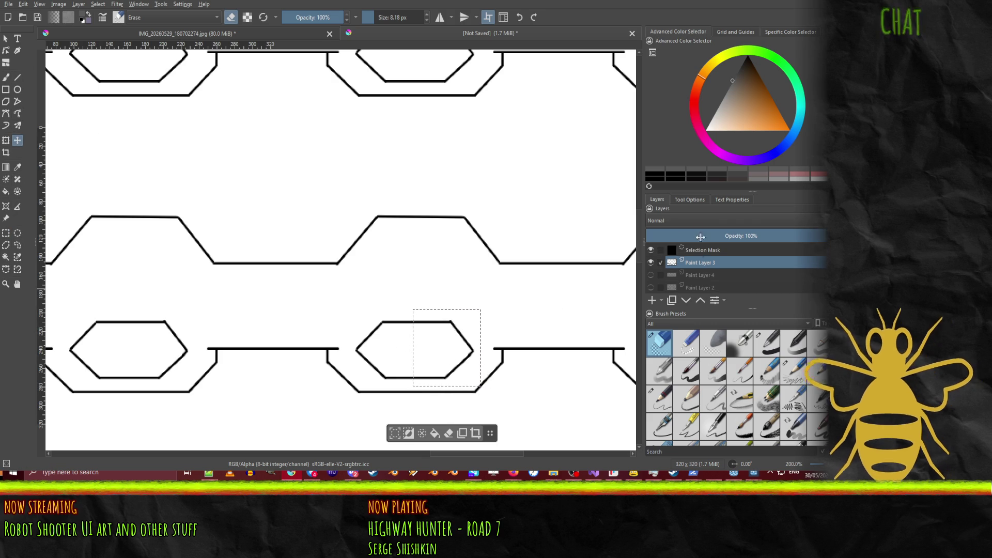
left_click(651, 262)
left_click(652, 262)
left_click(651, 263)
left_click(650, 263)
left_click(650, 263)
left_click(651, 264)
left_click(651, 264)
left_click(650, 262)
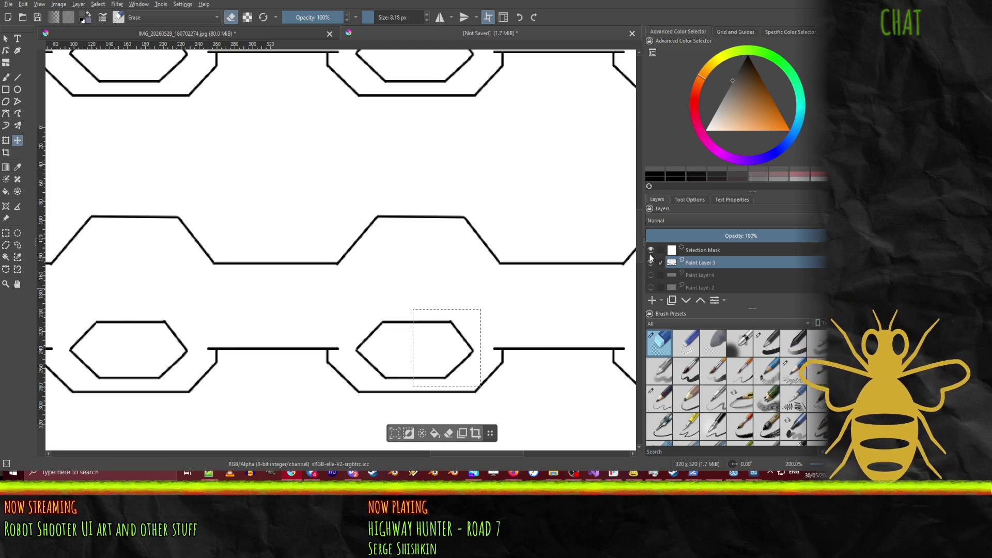
left_click(651, 250)
left_click(651, 277)
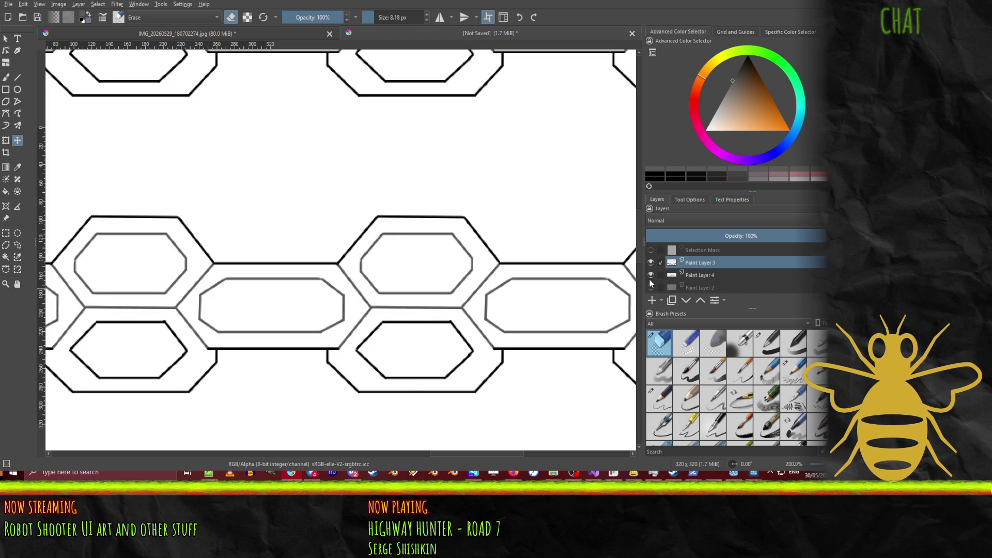
left_click(650, 279)
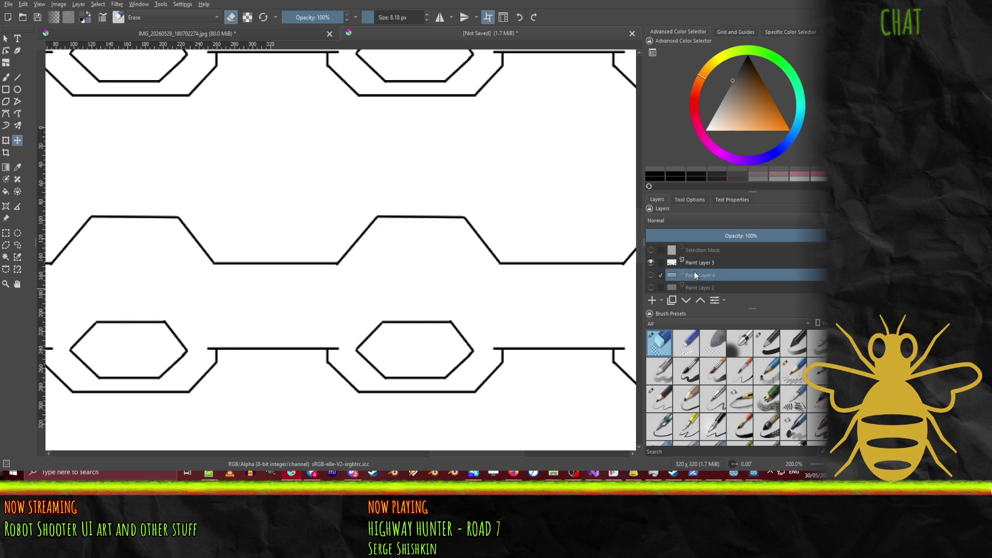
left_click(687, 250)
left_click(671, 262)
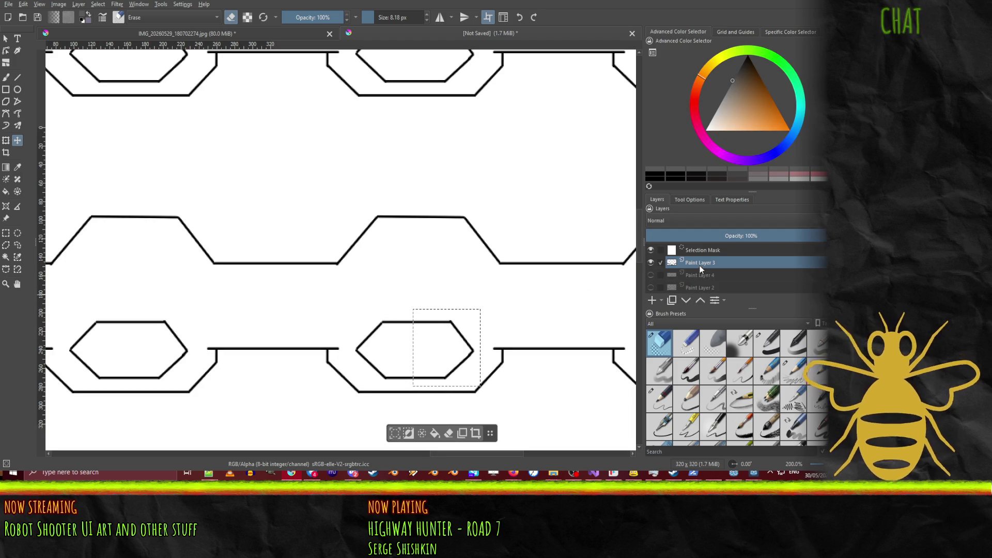
left_click(650, 262)
left_click(650, 263)
left_click(650, 262)
left_click(650, 263)
left_click(650, 263)
left_click(649, 262)
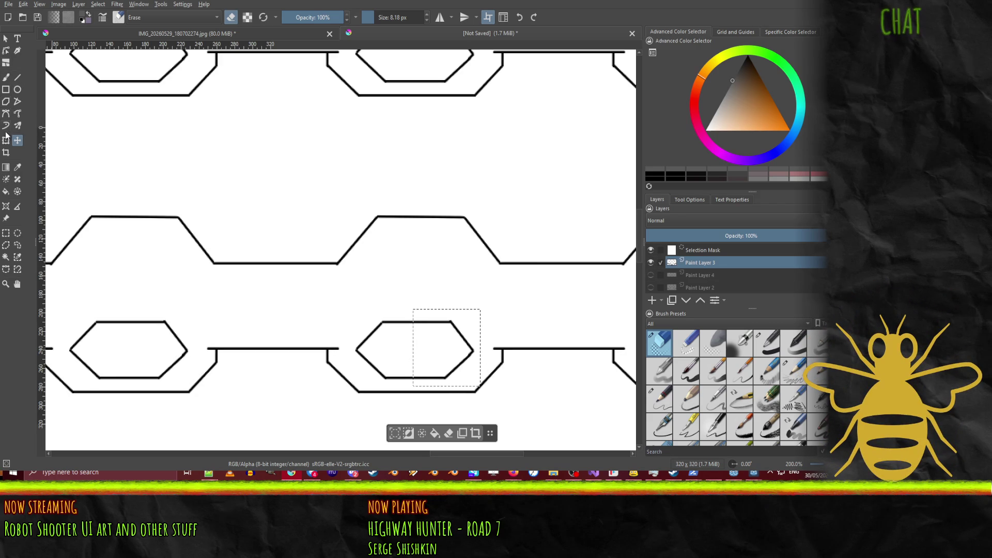
left_click(6, 76)
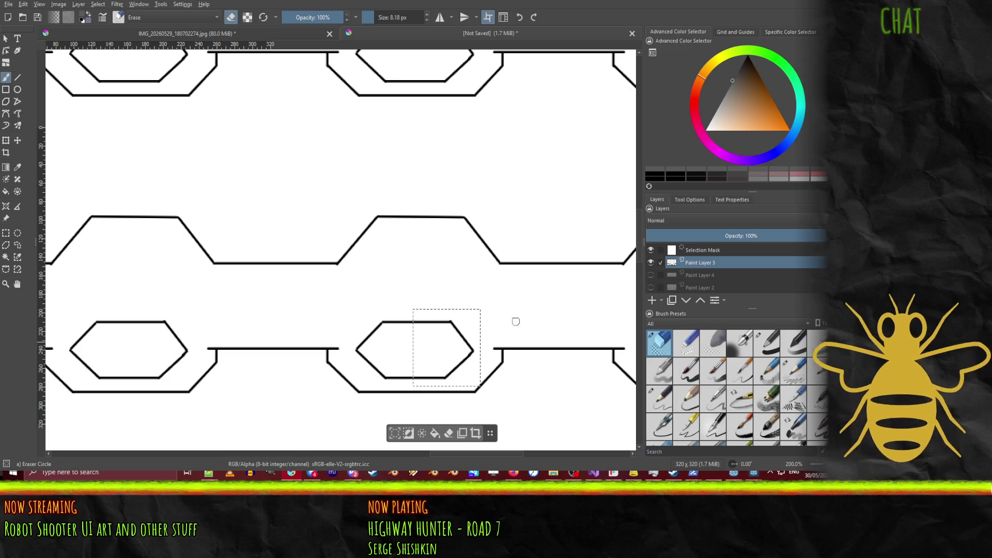
Step: Choose the 40 px Basic-5 Size brush and clear the selection around the lower hexagon
left_click(681, 376)
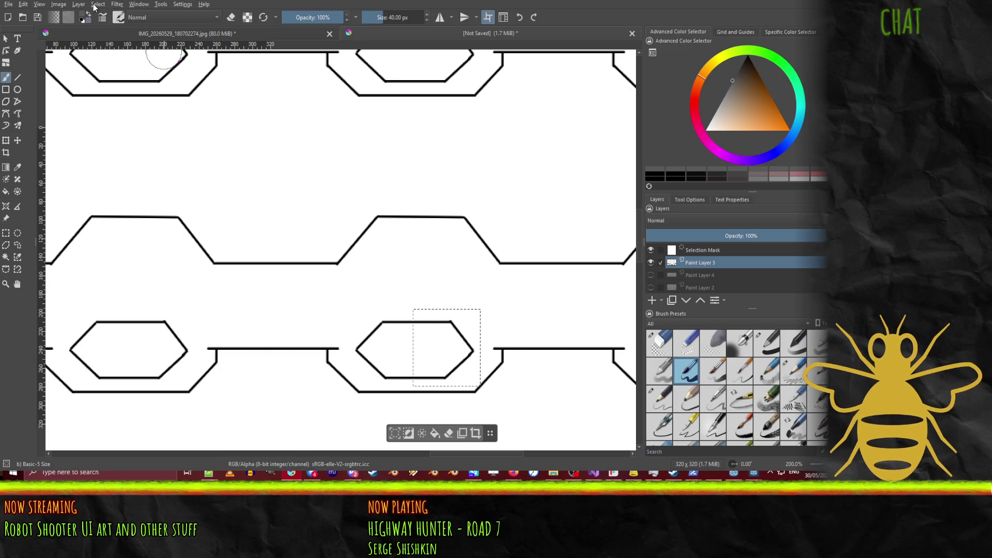
key("ctrl+shift+a")
left_click_drag(445, 290, 444, 416)
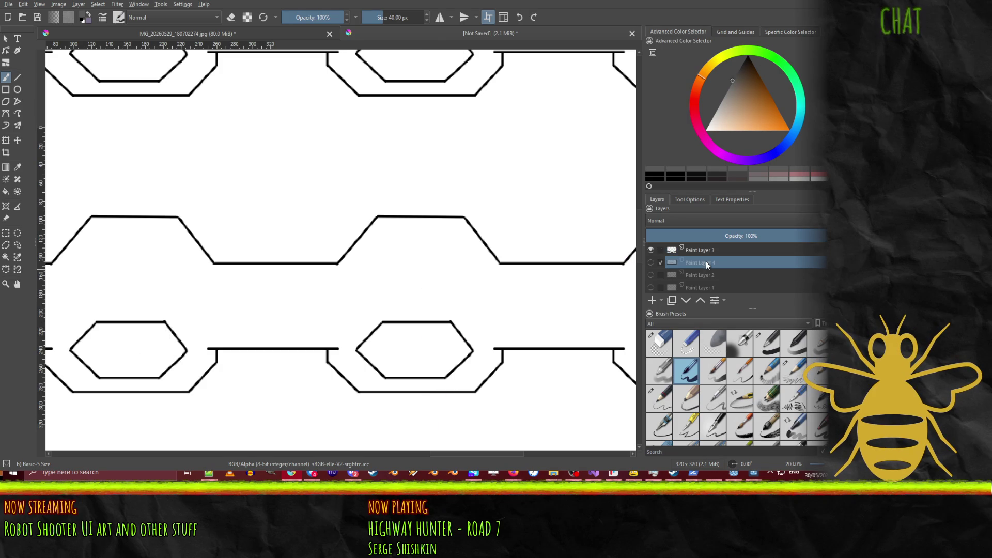
left_click(5, 232)
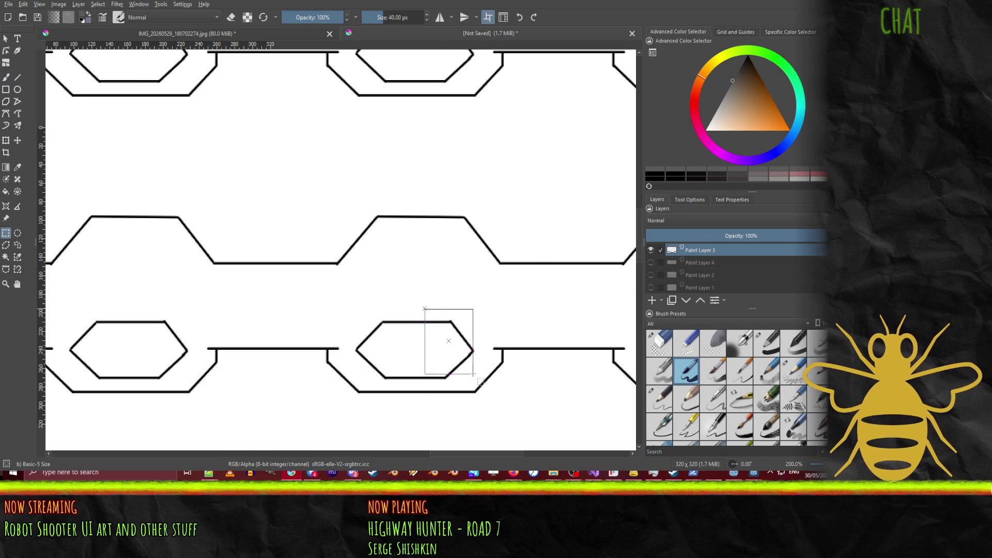
left_click_drag(477, 385, 478, 386)
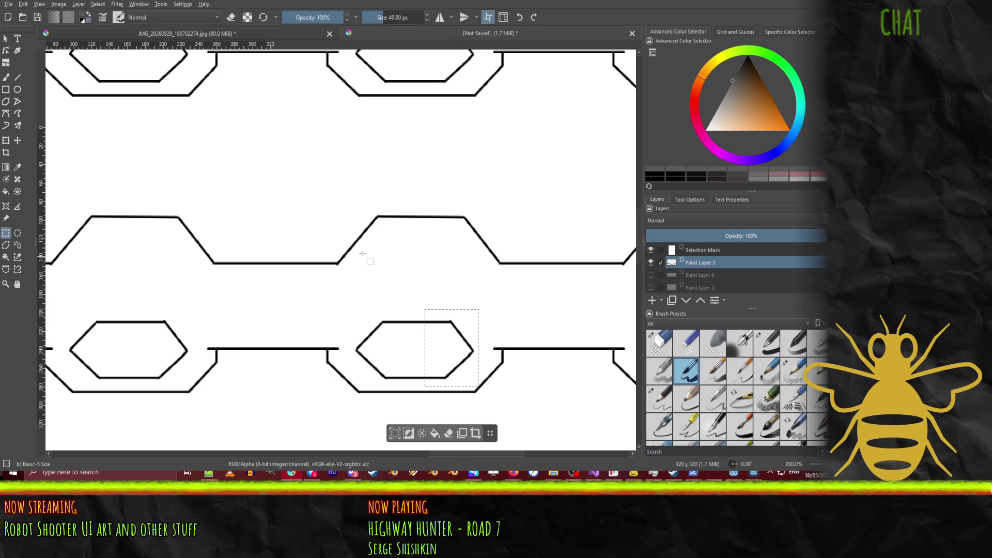
left_click(441, 297)
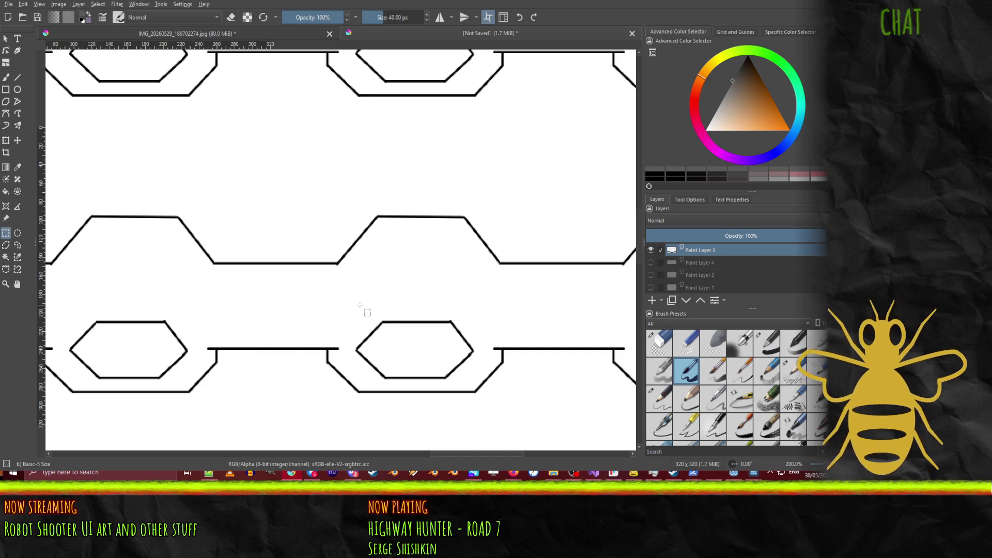
Step: Delete the connector lines inside a vertical strip between the hexagons, then deselect
left_click_drag(306, 189, 394, 306)
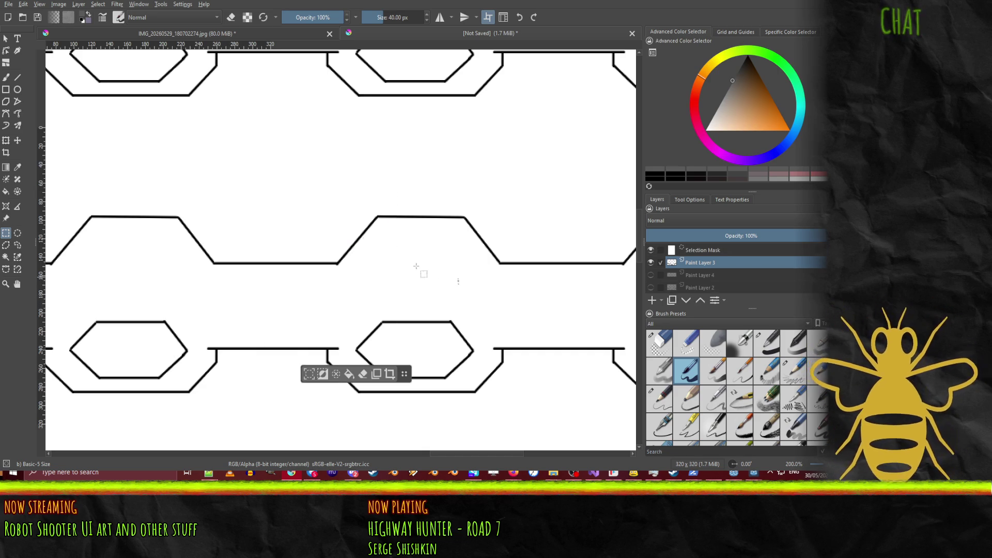
left_click(334, 374)
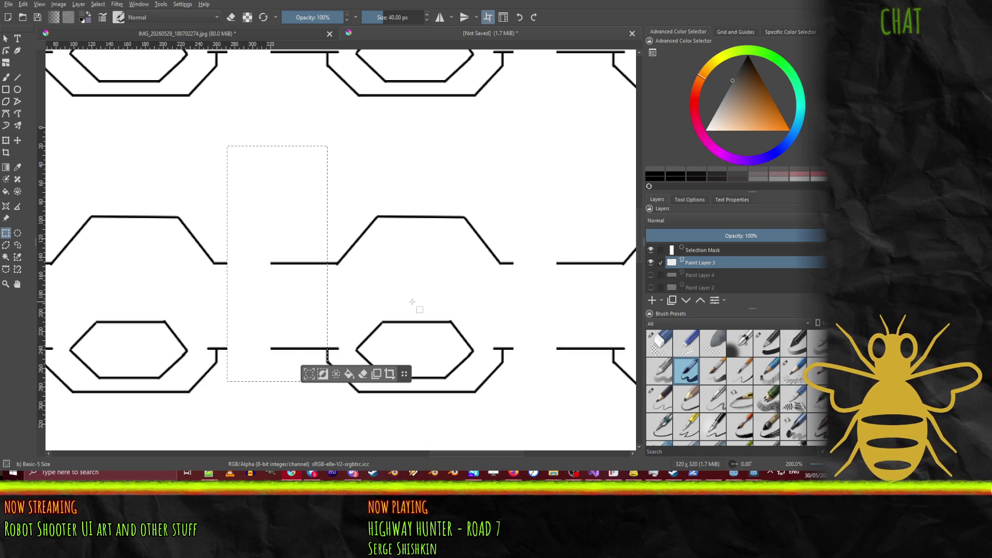
mouse_move(172, 294)
left_mouse_down()
mouse_move(420, 260)
mouse_move(385, 271)
mouse_move(405, 268)
left_mouse_up()
left_click(393, 258)
Step: Turn off wrap-around mode and bring the single 320×320 tile back into view
key("w")
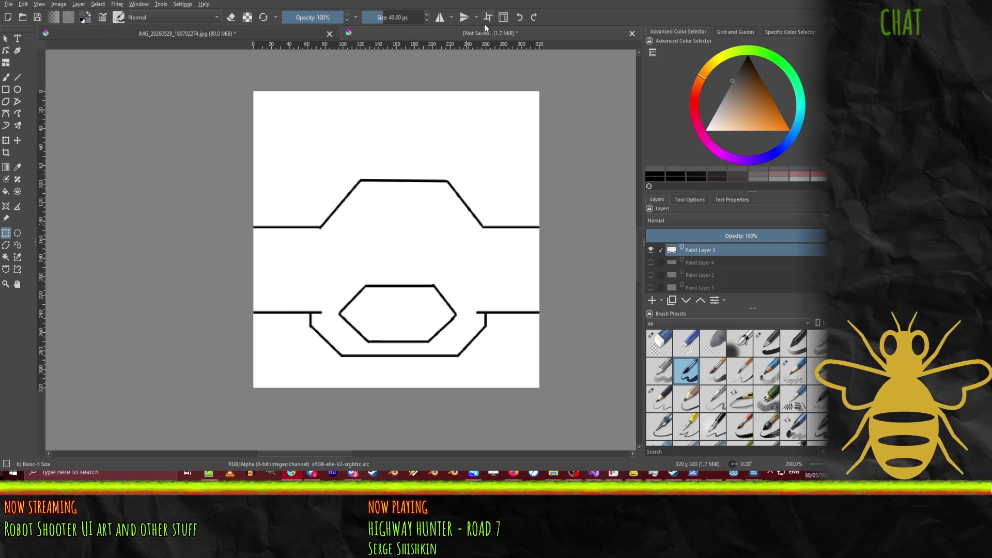
left_click_drag(458, 238, 42, 243)
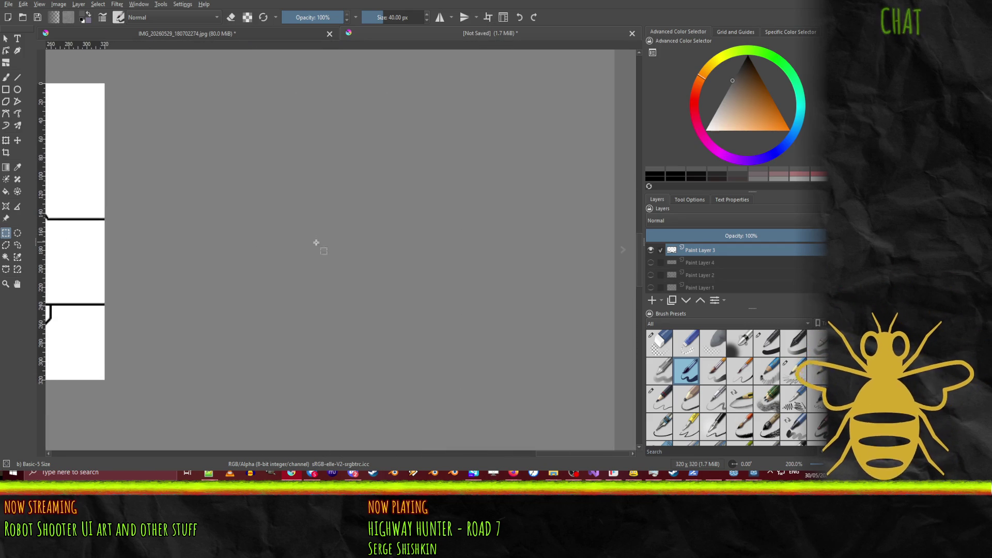
left_click_drag(354, 212, 521, 403)
left_click_drag(309, 185, 386, 317)
key("ctrl+shift+a")
mouse_move(213, 215)
left_mouse_down()
mouse_move(320, 243)
mouse_move(496, 250)
left_mouse_up()
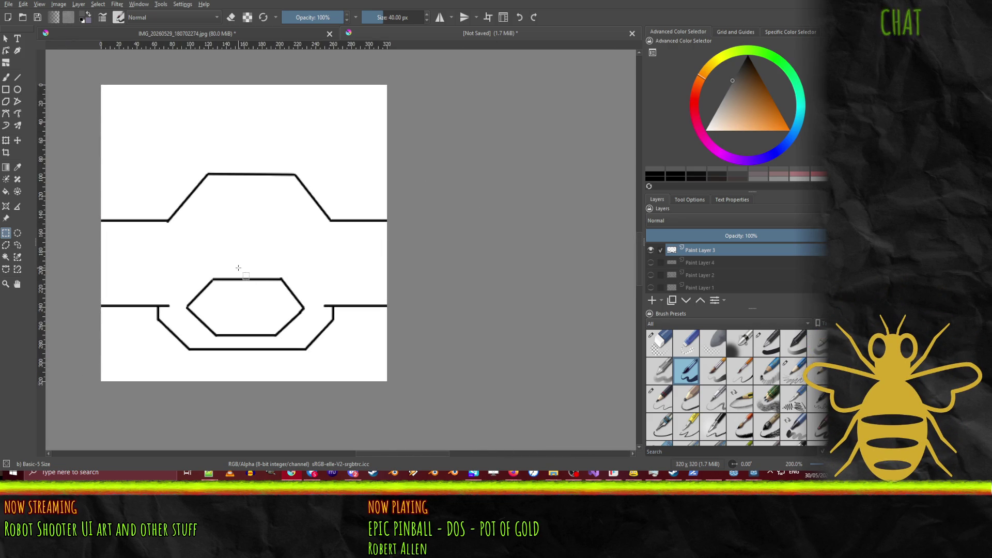
Step: Delete the right half of the inner hexagon and clear the selection
left_click_drag(240, 271, 309, 341)
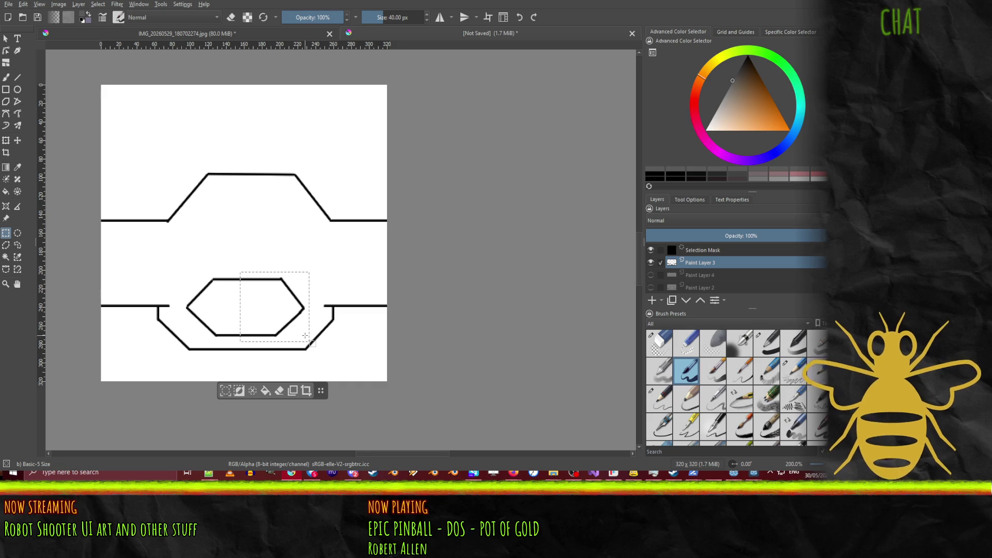
key("Delete")
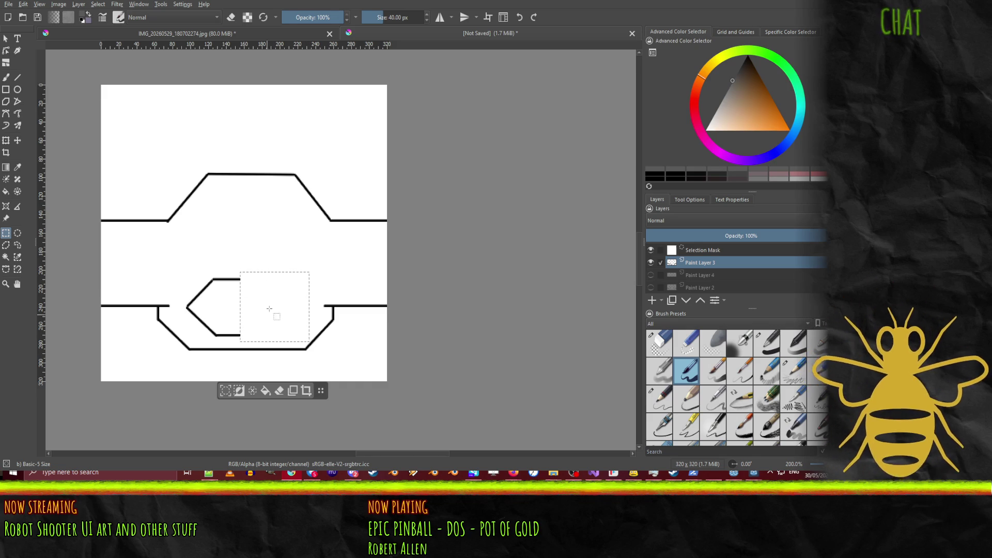
key("ctrl+shift+a")
Step: Copy the inner hexagon's left chevron to a new layer and mirror it horizontally
mouse_move(180, 276)
left_mouse_down()
mouse_move(262, 347)
mouse_move(264, 339)
left_mouse_up()
key("ctrl+t")
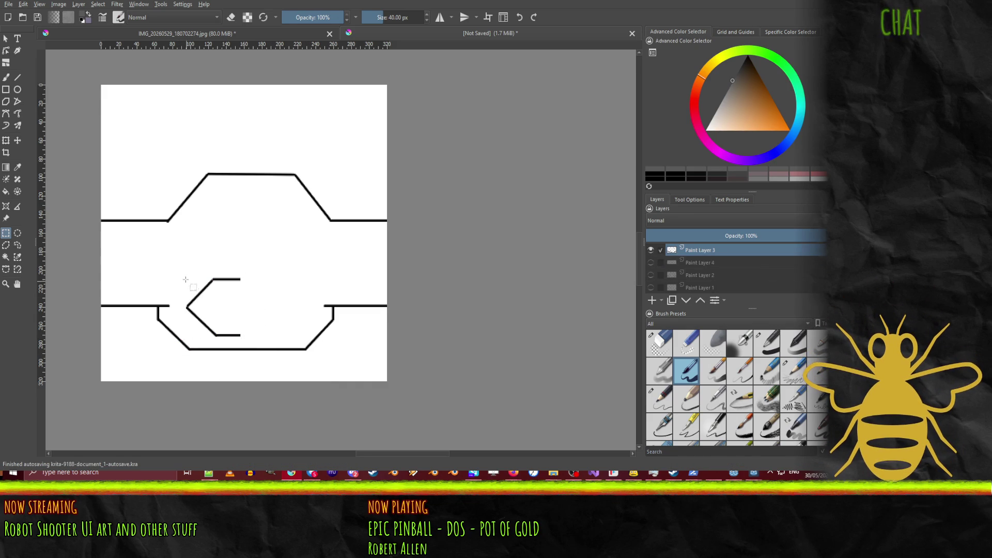
key("ctrl+alt+j")
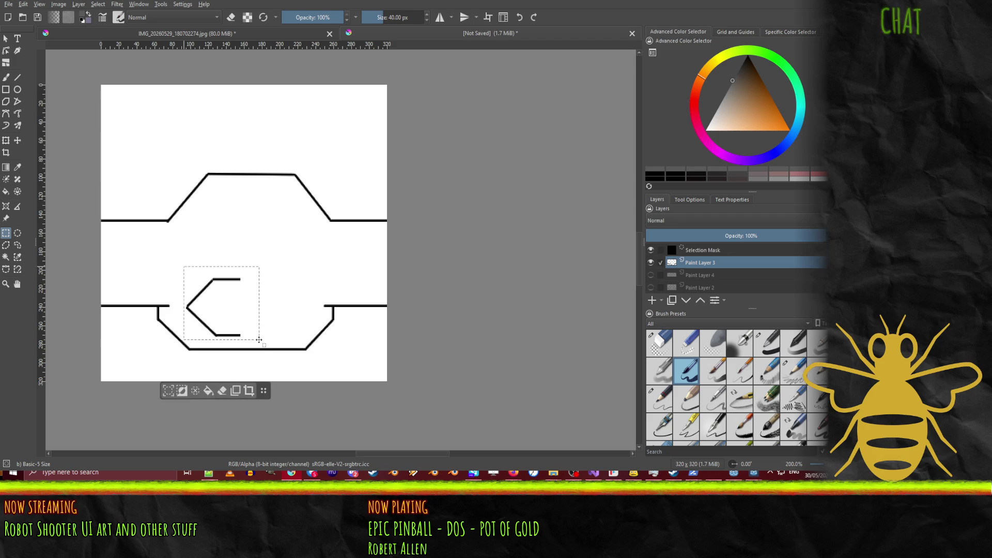
key("ctrl+shift+a")
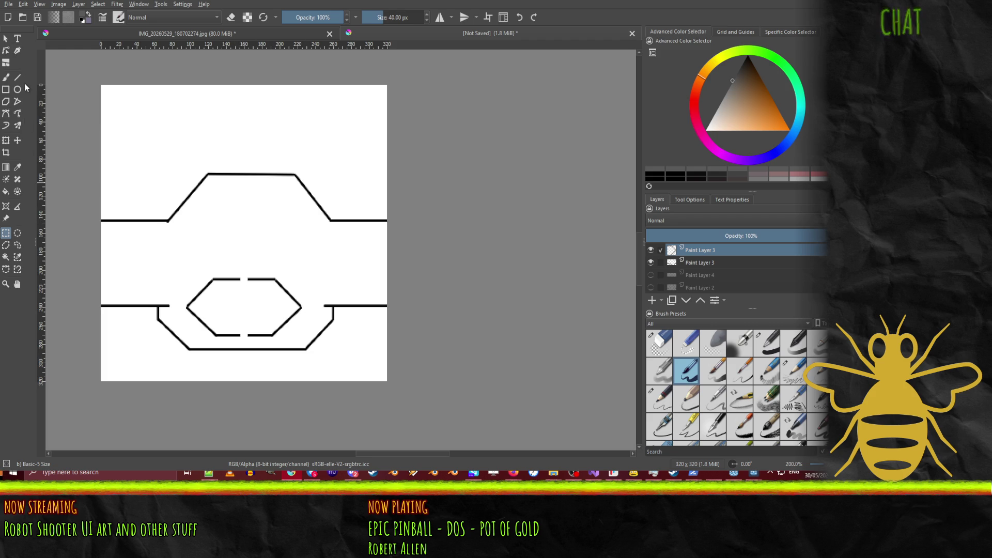
left_click(650, 250)
Step: Toggle the two line layers' visibility to compare the mirrored chevron with the original outlines
left_click(650, 250)
left_click_drag(650, 250, 650, 263)
left_click(651, 250)
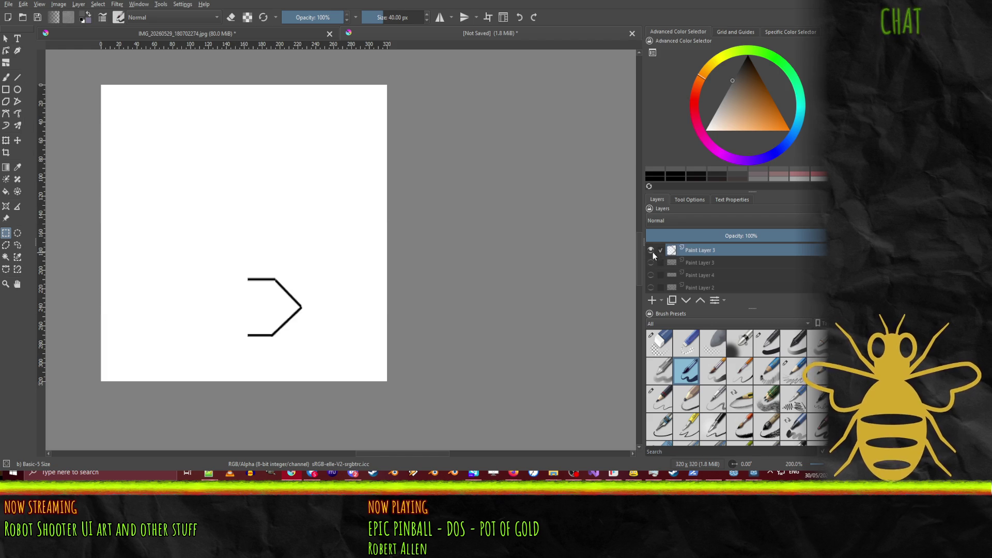
left_click(650, 263)
scroll(232, 278, "up", 5)
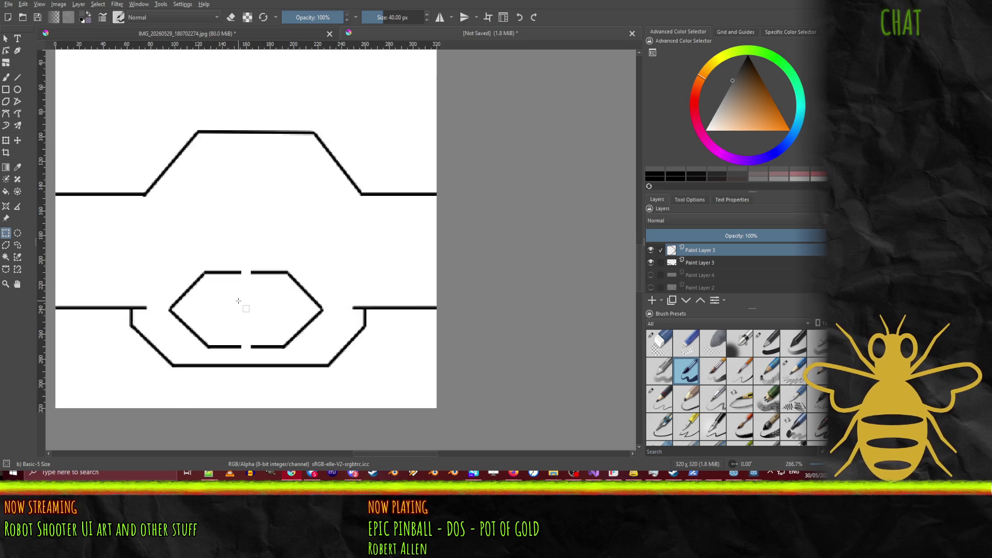
left_click_drag(257, 309, 307, 306)
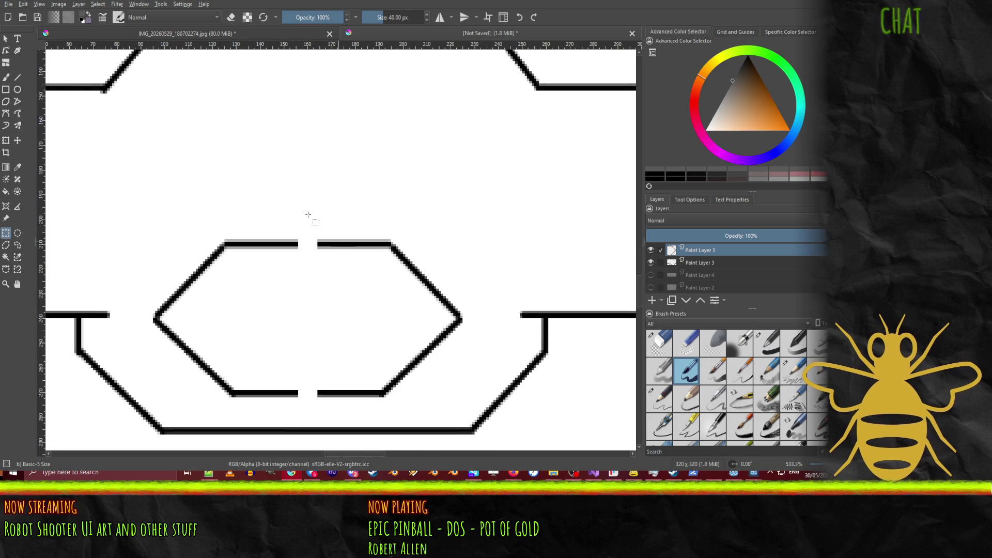
Step: Nudge the mirrored right half-hexagon two pixels right with the Move tool
left_click(19, 141)
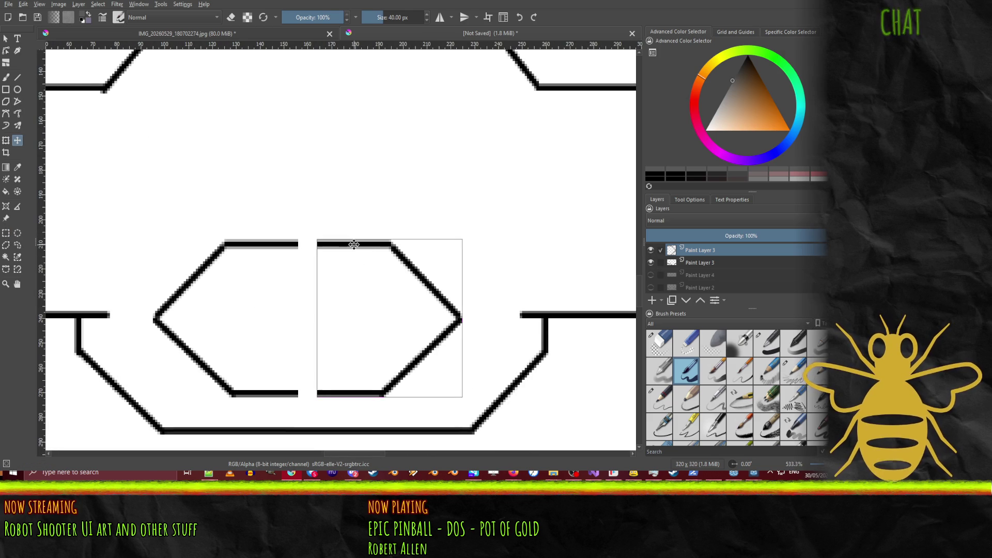
key("Right")
key("Right")
key("Right")
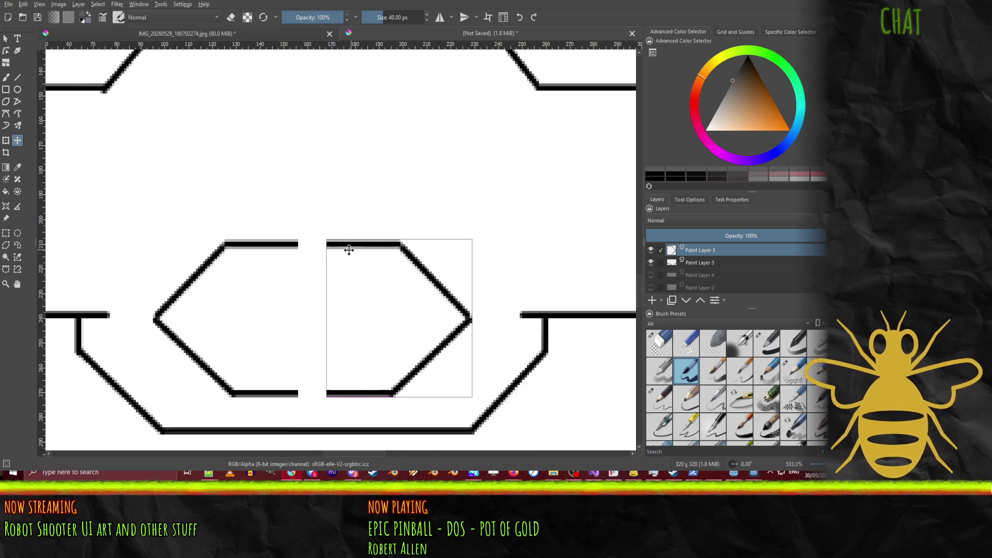
scroll(317, 259, "down", 4)
key("Right")
key("Right")
key("Right")
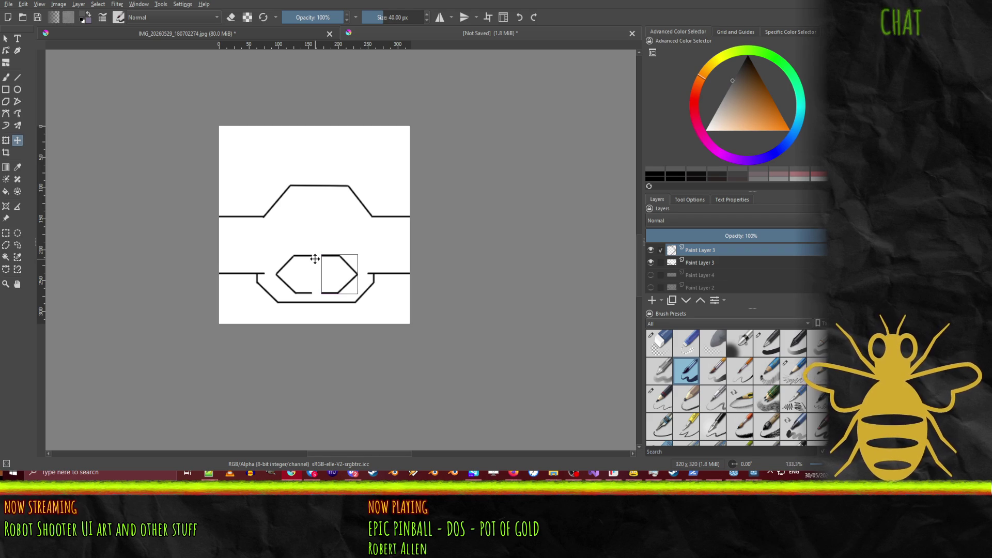
scroll(314, 259, "up", 5)
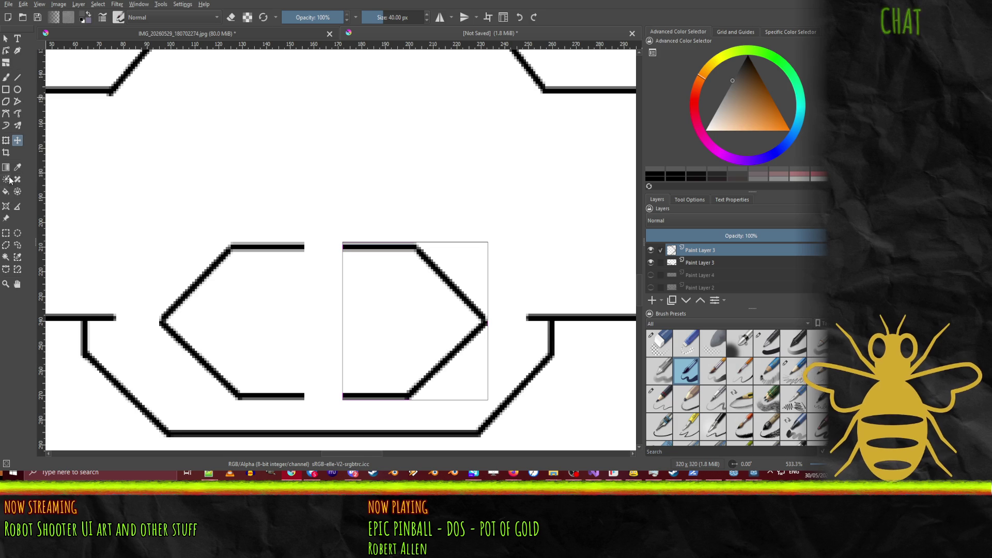
left_click(8, 235)
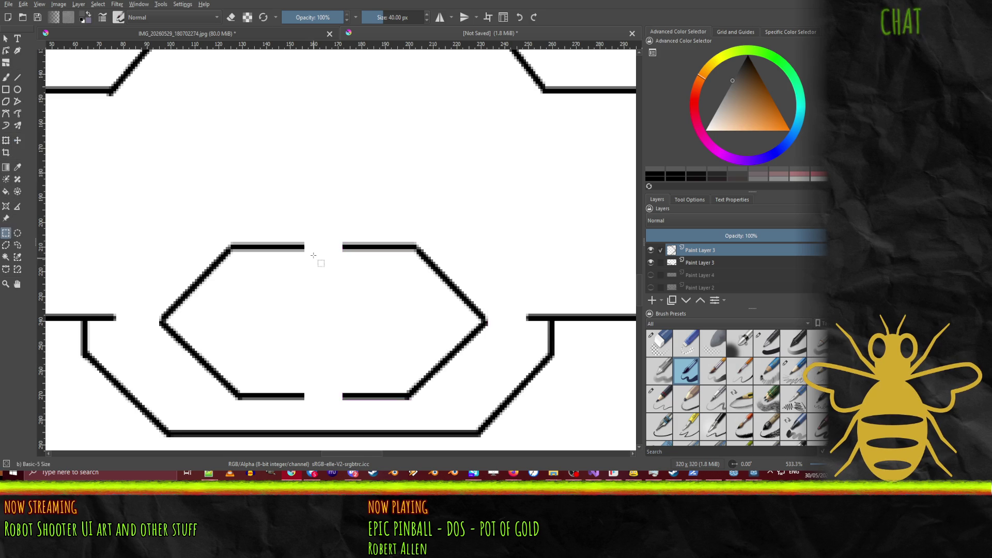
Step: Copy a strip of the top and bottom lines to a new layer and slide it into the gap
left_click_drag(312, 219, 342, 415)
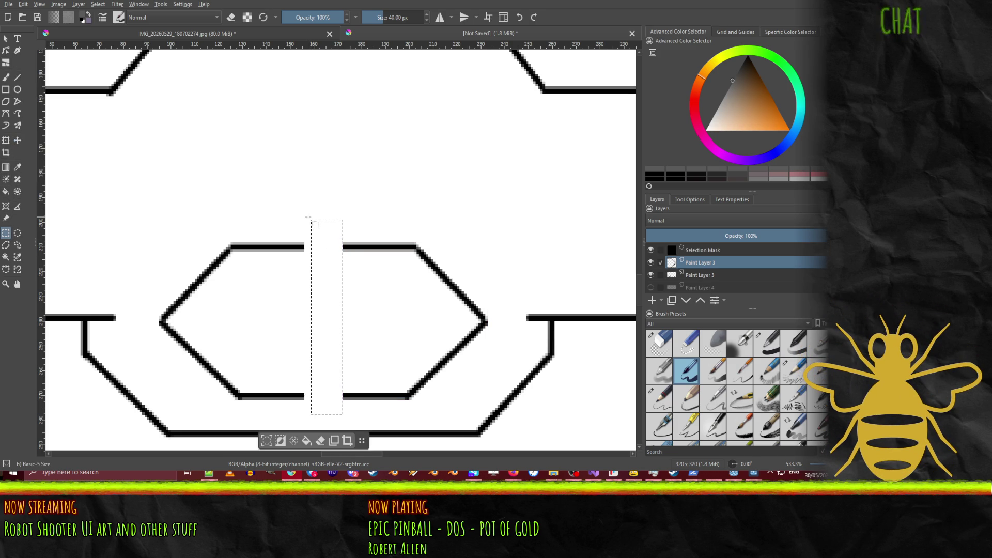
left_click_drag(308, 217, 320, 415)
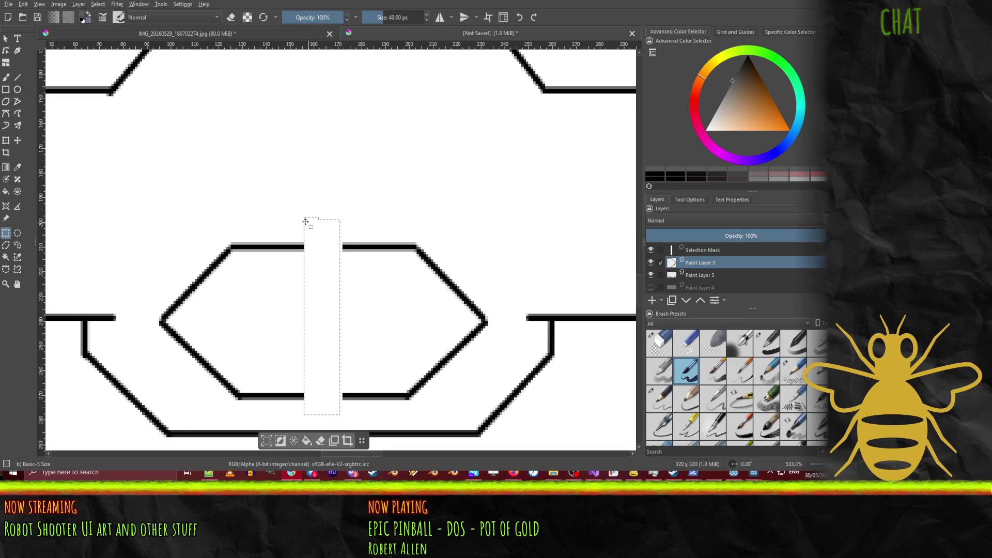
left_click_drag(264, 221, 268, 224)
key("ctrl+alt+j")
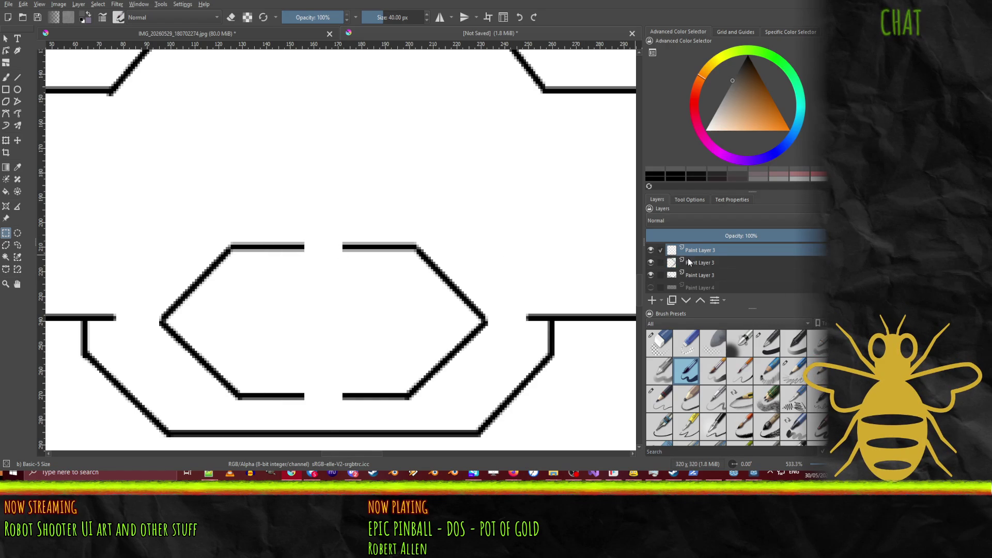
left_click(708, 262)
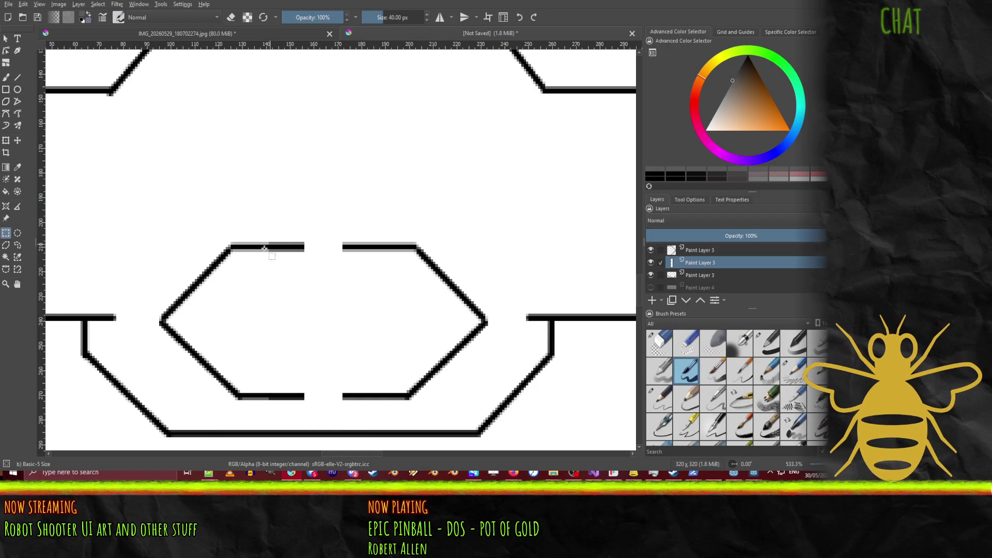
left_click(17, 143)
left_click_drag(296, 243, 335, 246)
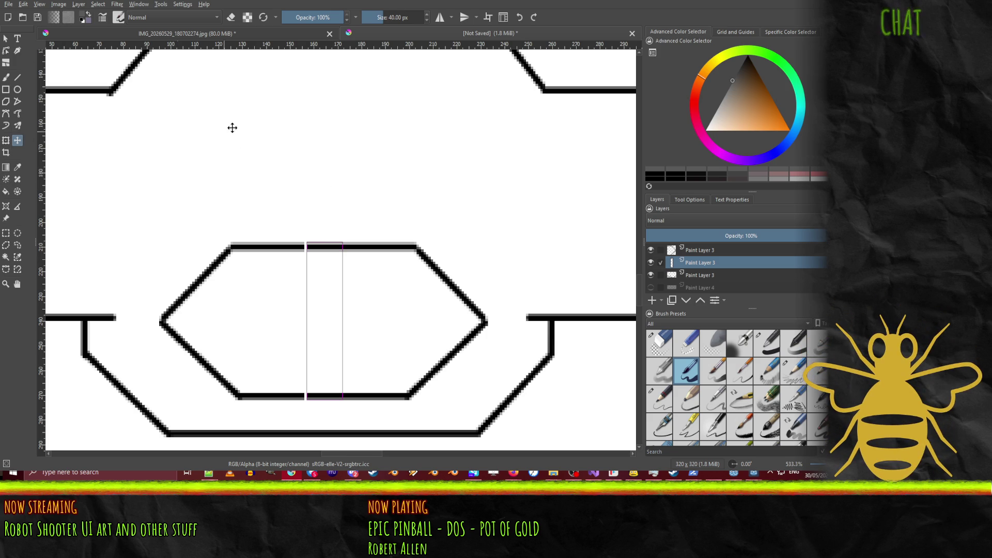
Step: Copy another thin line strip to close the remaining gaps, then merge the strip layers down
left_click(7, 233)
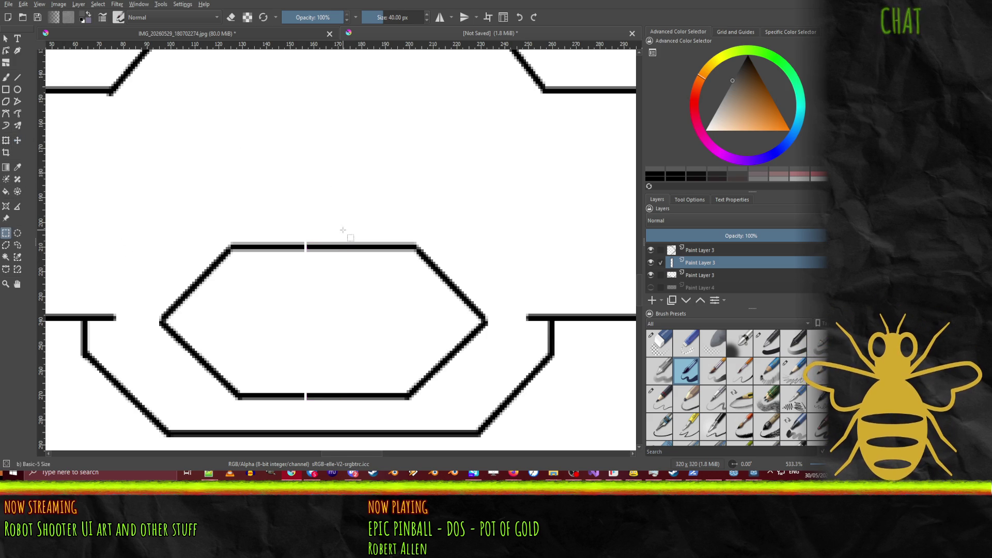
mouse_move(277, 232)
left_mouse_down()
mouse_move(295, 398)
mouse_move(279, 417)
left_mouse_up()
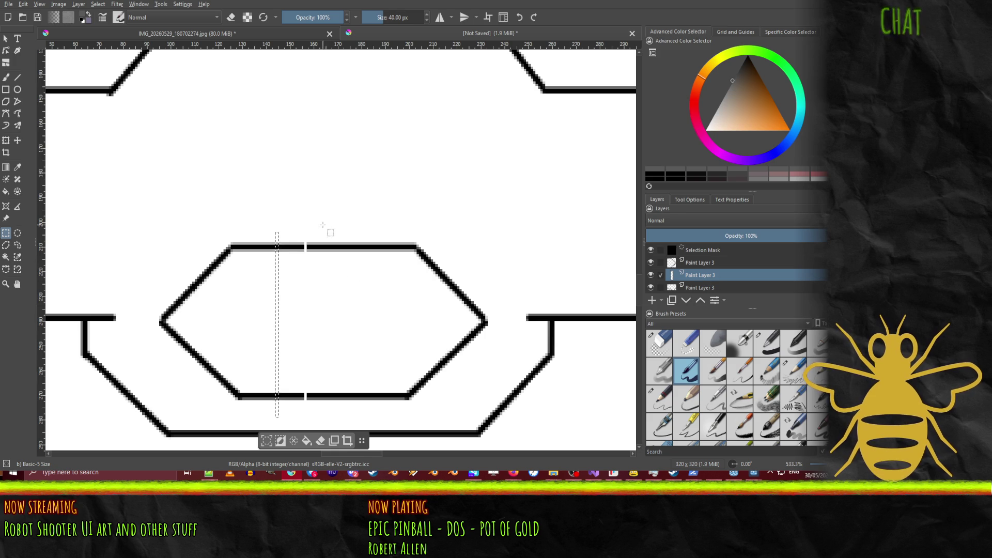
mouse_move(314, 229)
left_mouse_down()
mouse_move(328, 398)
mouse_move(316, 418)
left_mouse_up()
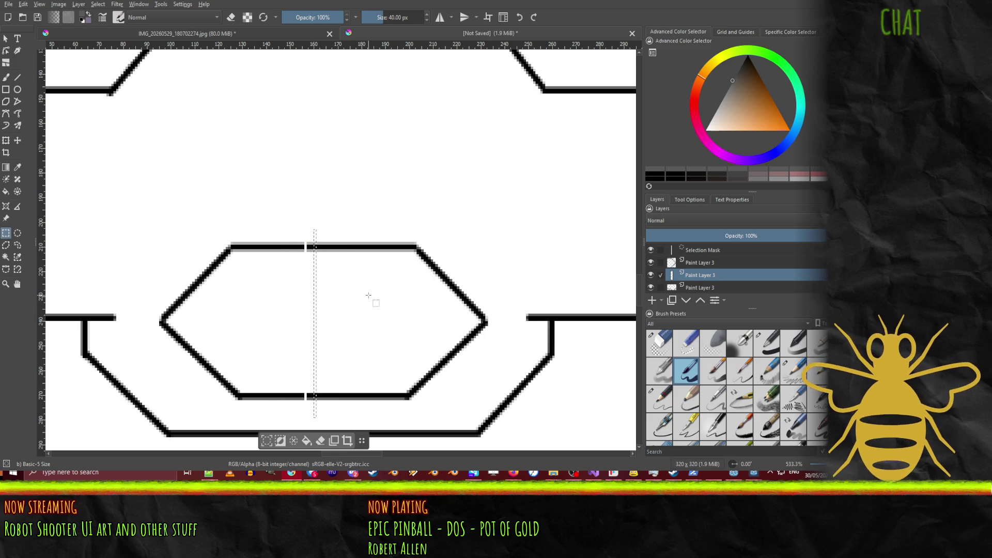
key("ctrl+alt+j")
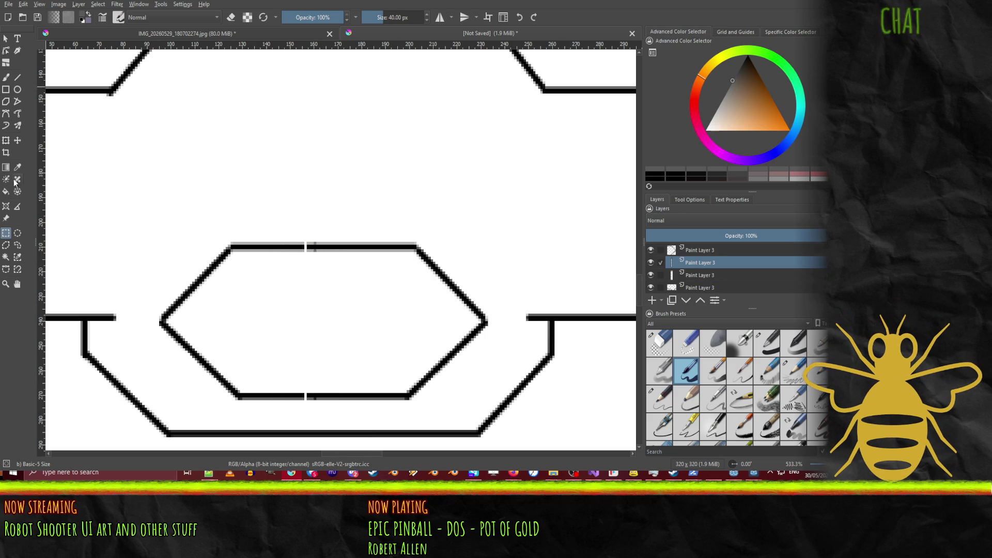
left_click(17, 140)
left_click_drag(315, 247, 306, 247)
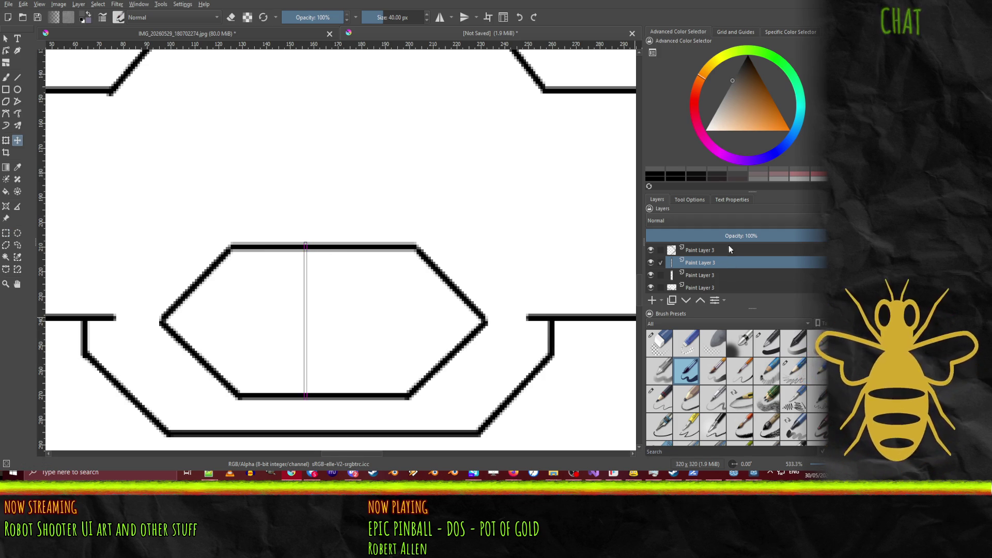
left_click(693, 251)
key("ctrl+e")
key("ctrl+e")
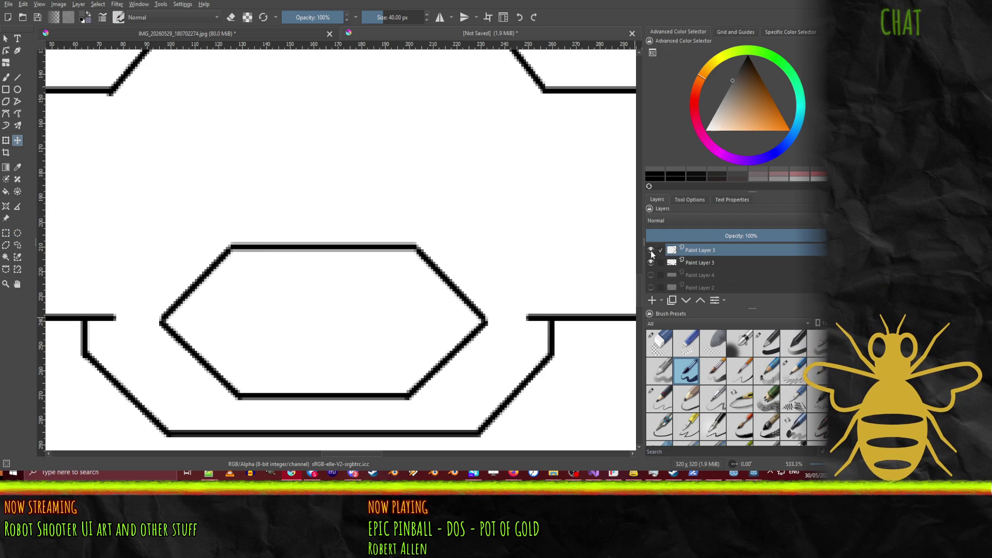
Step: Show Paint Layer 4's hexagon chain, re-centre the tile, and place a vertical guide at the hexagon's left corner
scroll(430, 233, "down", 5)
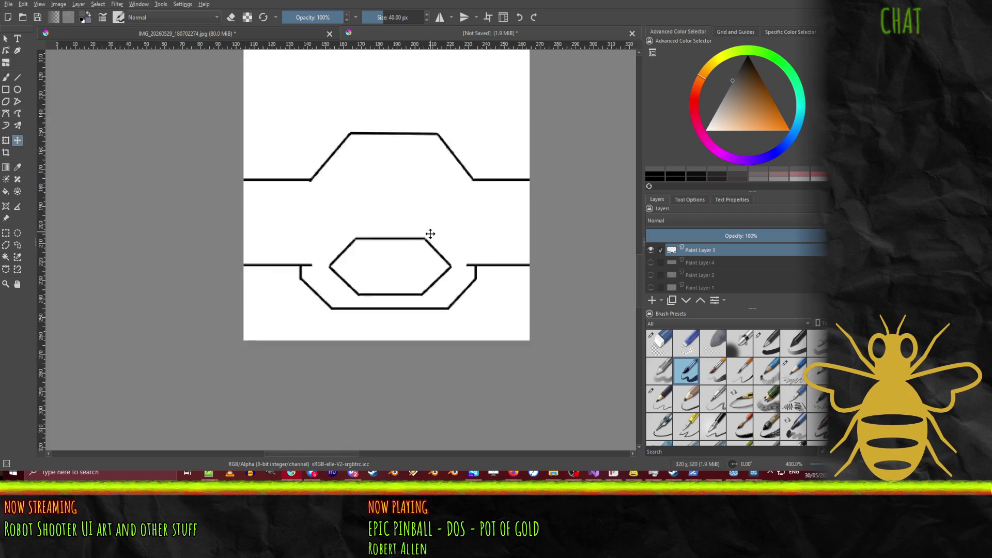
left_click(650, 262)
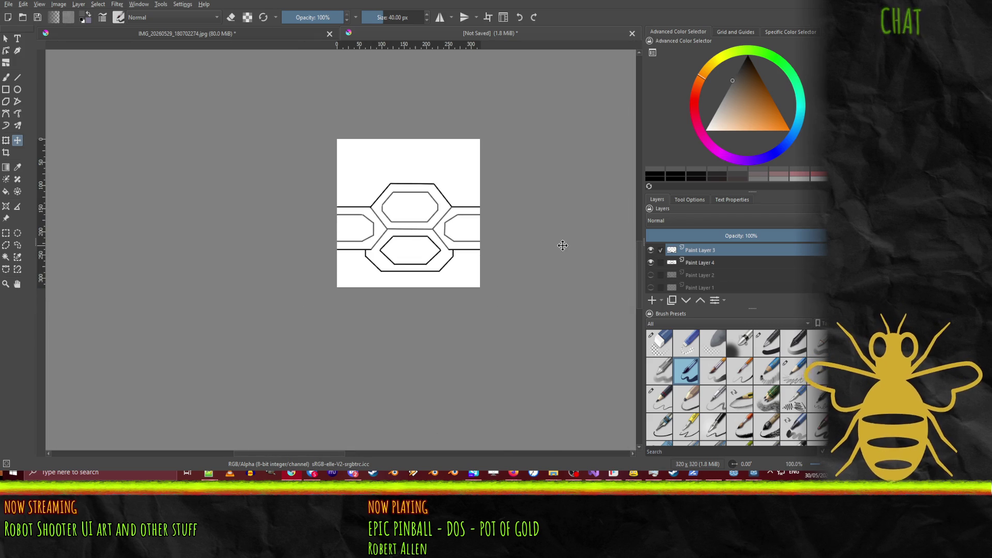
left_click_drag(428, 203, 363, 222)
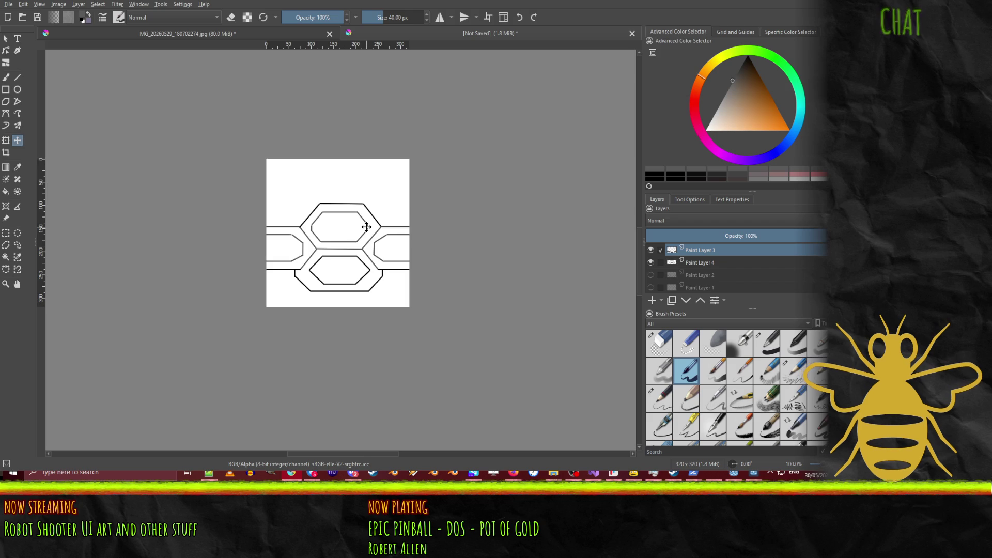
scroll(361, 229, "up", 1)
scroll(361, 228, "up", 1)
scroll(361, 229, "up", 1)
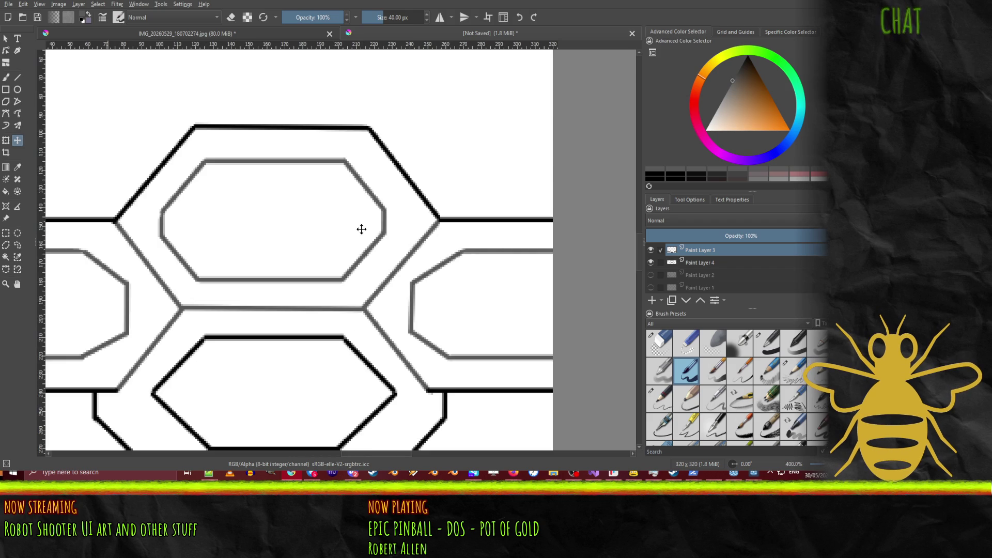
scroll(378, 237, "down", 3)
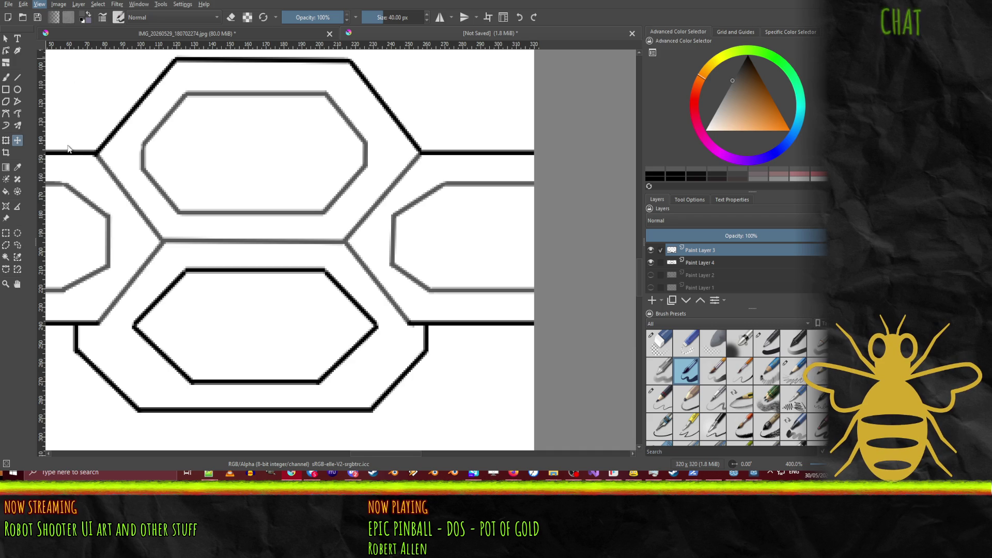
left_click_drag(42, 147, 179, 151)
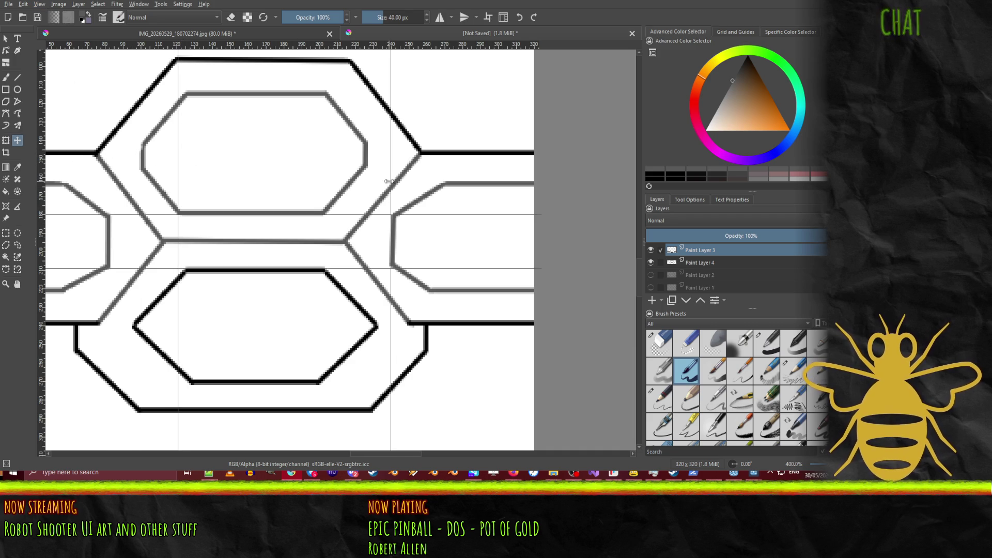
Step: Move the second vertical guide to the hexagon's right corner, then draw a rectangular selection around the lower hexagon
left_click_drag(391, 181, 325, 185)
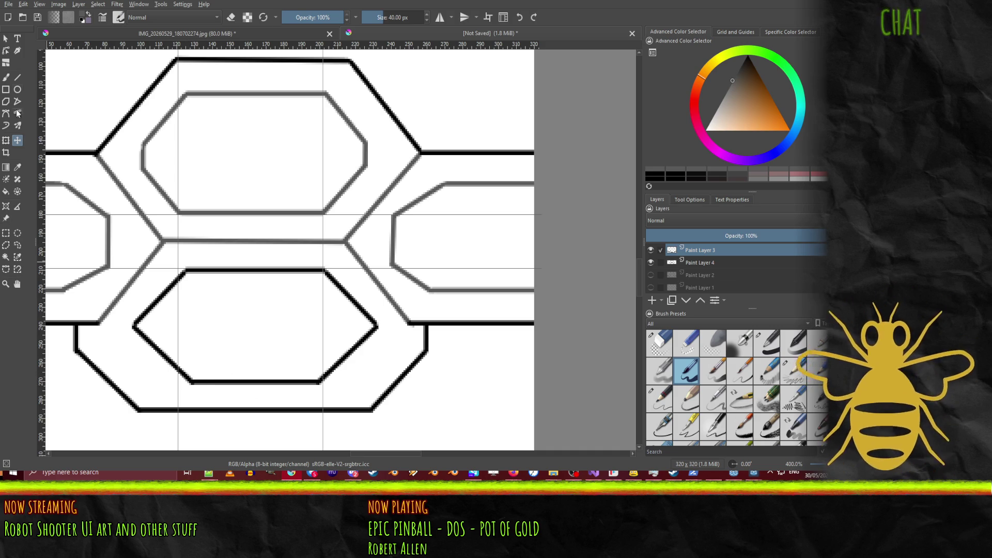
left_click(6, 232)
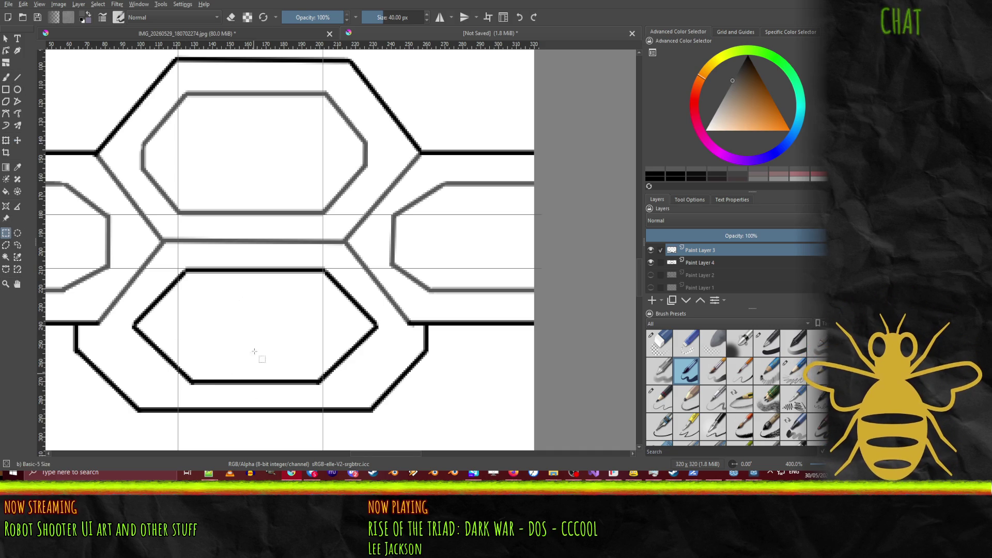
mouse_move(166, 256)
left_mouse_down()
mouse_move(315, 355)
mouse_move(343, 400)
mouse_move(337, 391)
left_mouse_up()
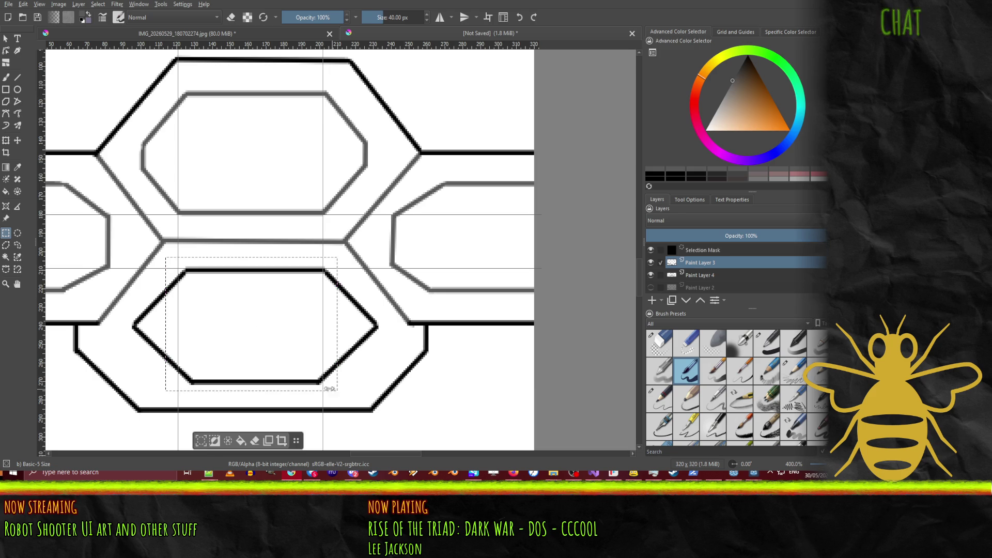
Step: Extend the selection into a hexagon shape around the lower hexagon, undoing an accidental erase
mouse_move(126, 305)
left_mouse_down()
mouse_move(391, 378)
mouse_move(386, 352)
left_mouse_up()
mouse_move(150, 283)
left_mouse_down()
mouse_move(292, 377)
mouse_move(348, 393)
mouse_move(364, 375)
left_mouse_up()
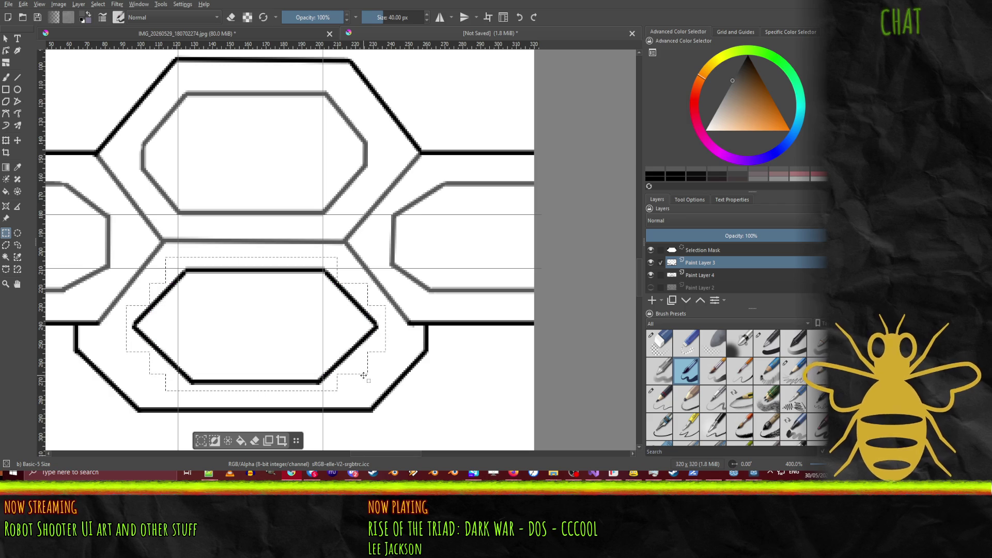
key("Delete")
key("ctrl+z")
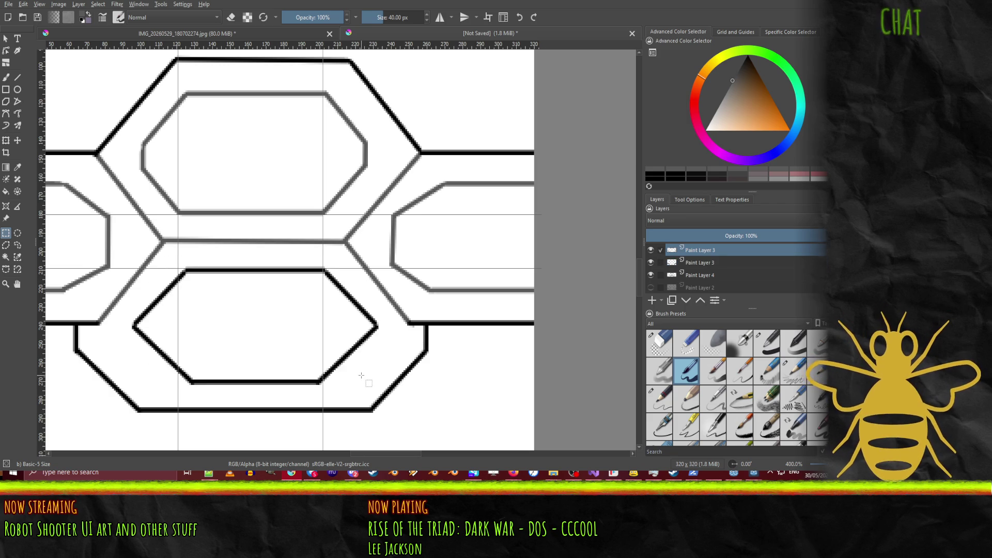
Step: Nudge the lower hexagon a few pixels left with the Move tool, fine-tuning by single pixels
left_click(18, 141)
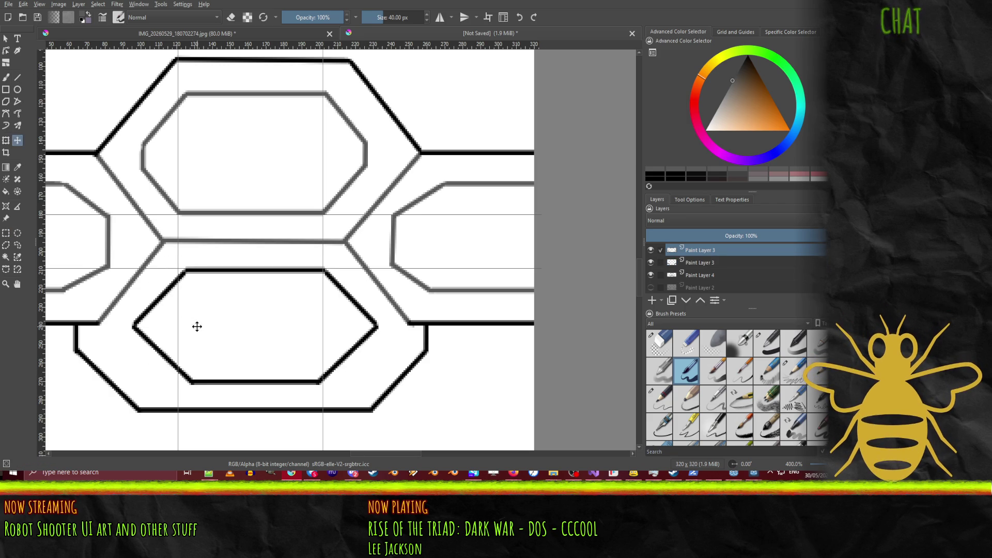
key("Left")
key("Left")
key("Left")
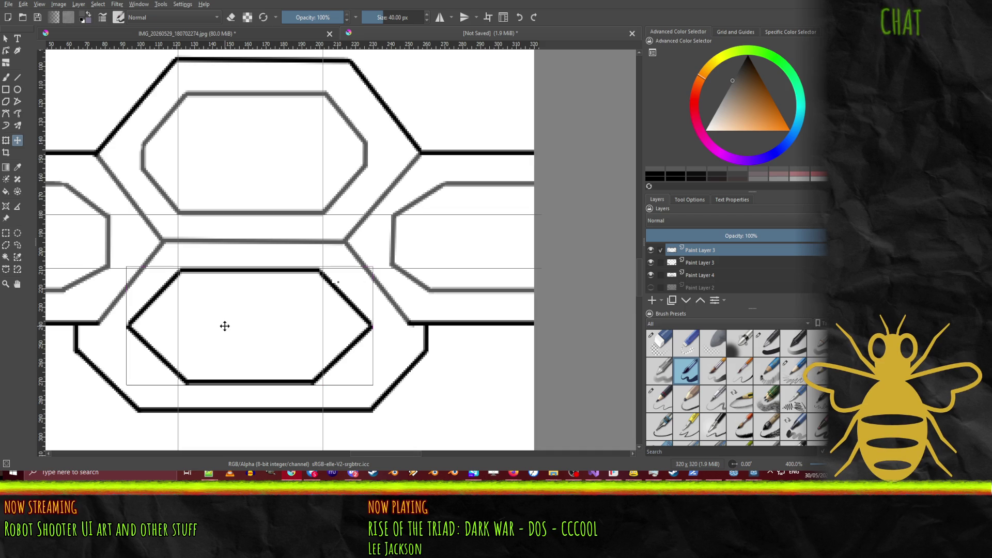
key("Right")
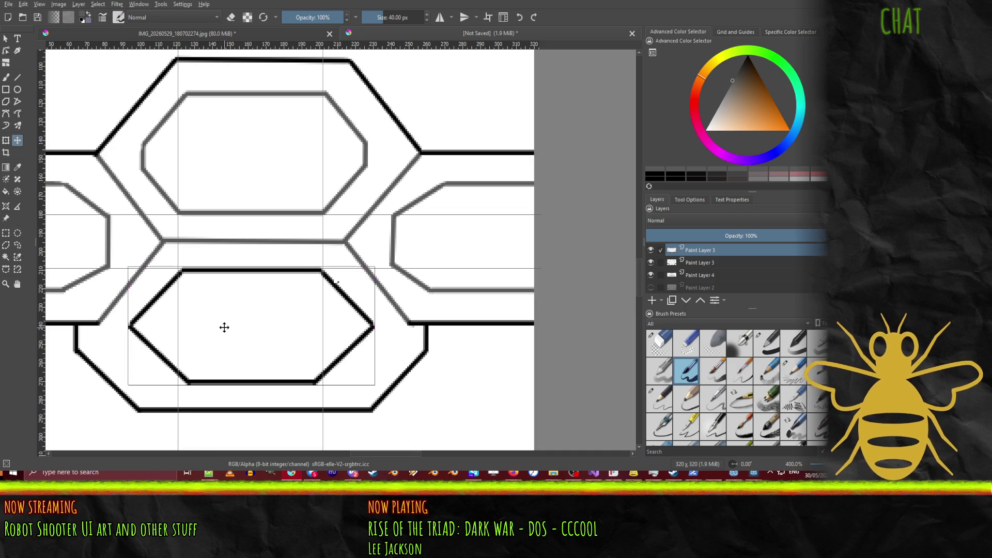
key("Left")
Step: Nudge the lower hexagon one pixel right and select its opaque pixels
scroll(228, 284, "down", 4)
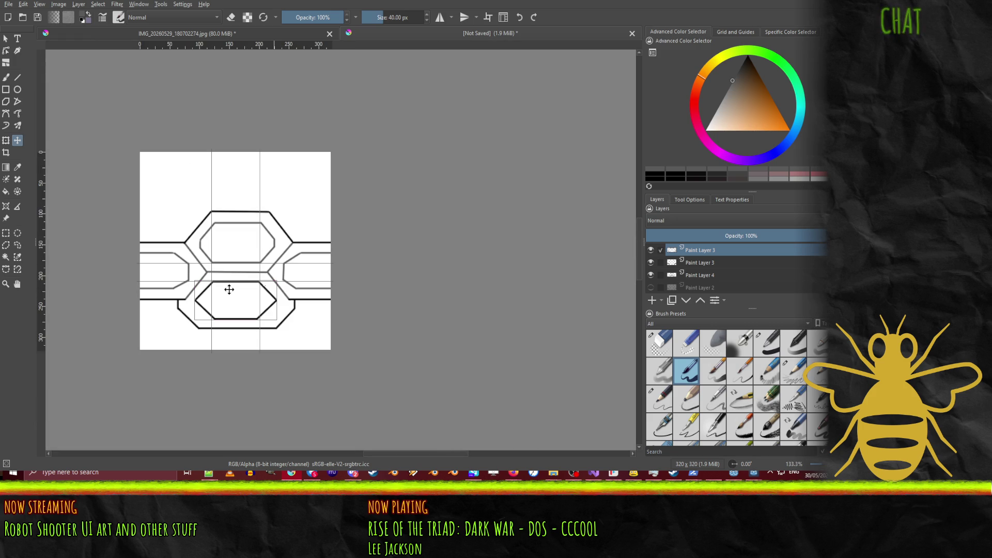
scroll(229, 290, "up", 4)
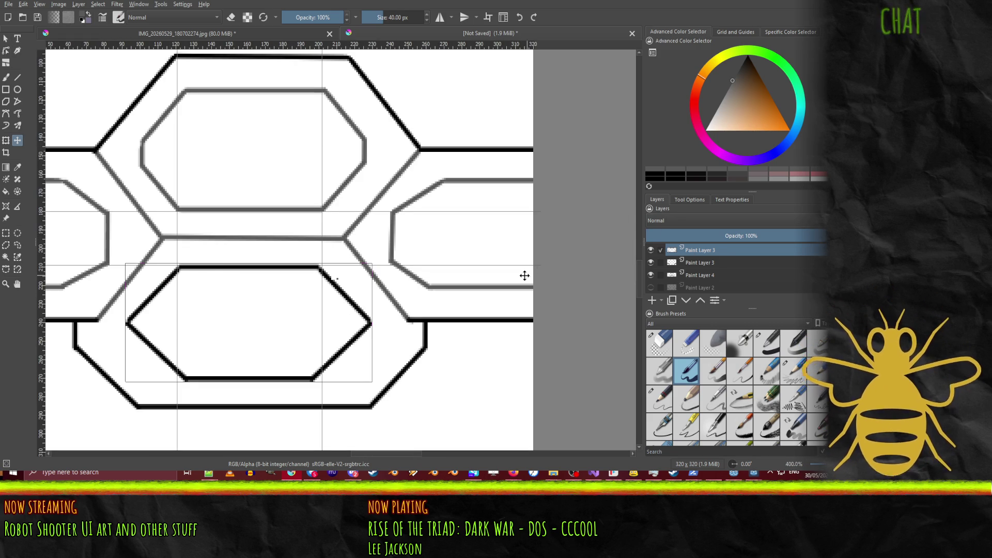
key("Right")
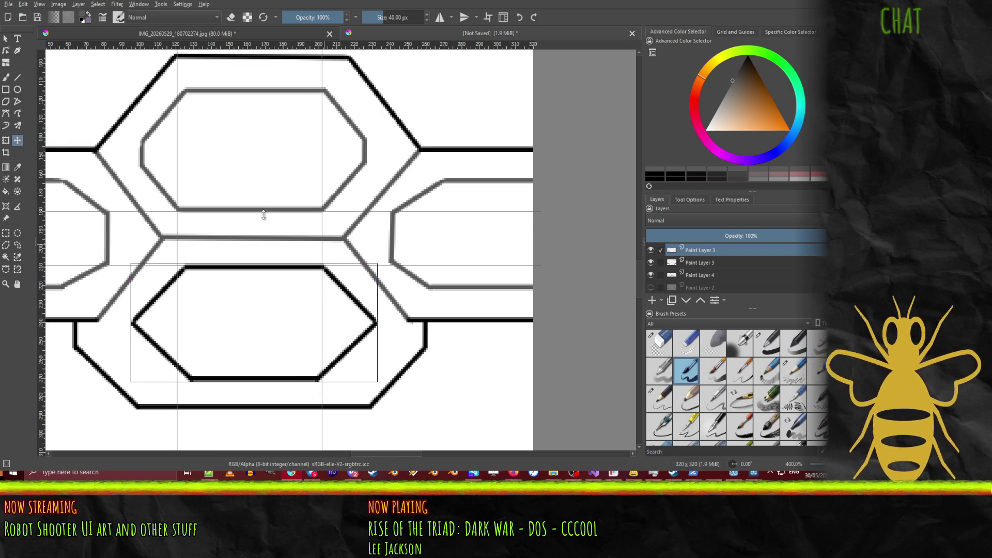
key("ctrl+shift+a")
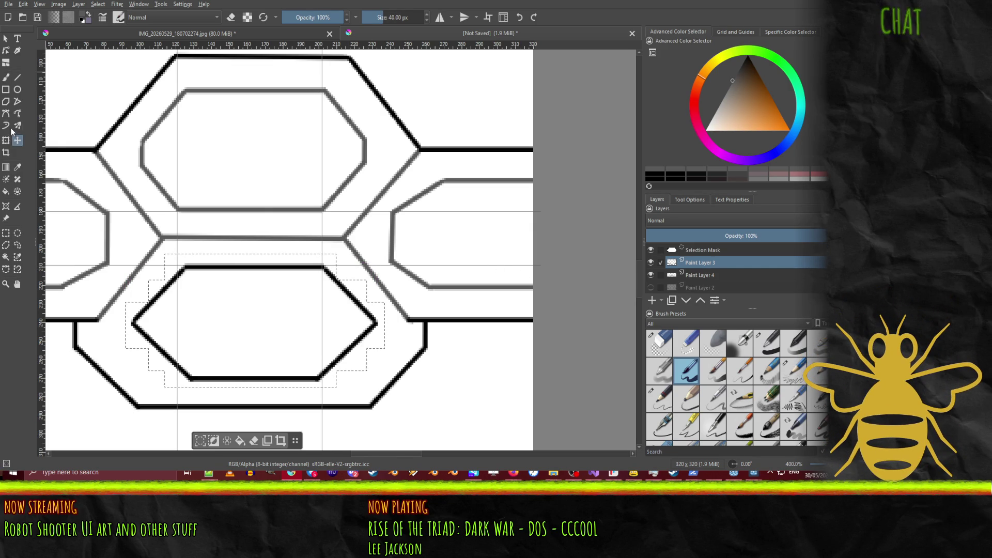
Step: Cut the hexagon onto a new layer, then merge it back down into Paint Layer 3
left_click(5, 233)
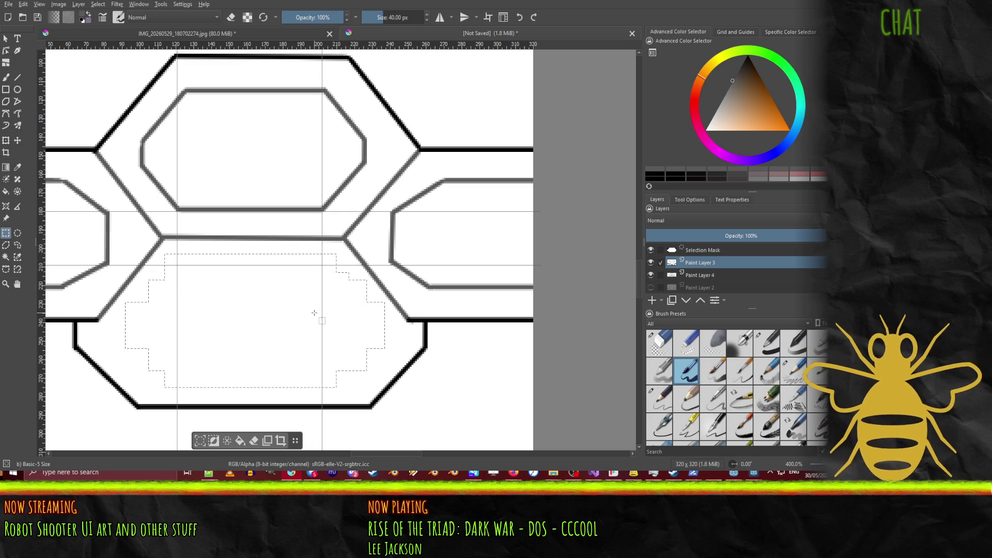
key("ctrl+alt+j")
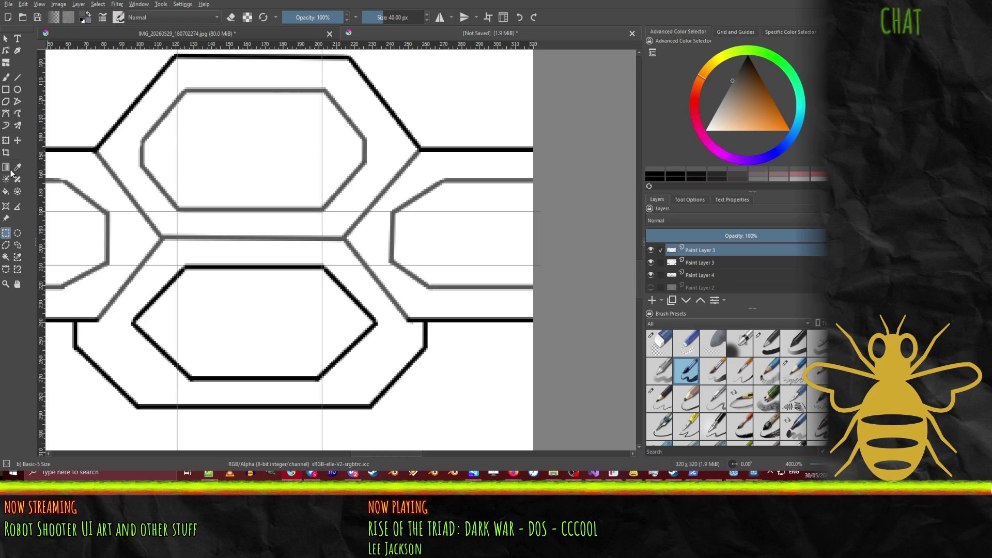
left_click(15, 143)
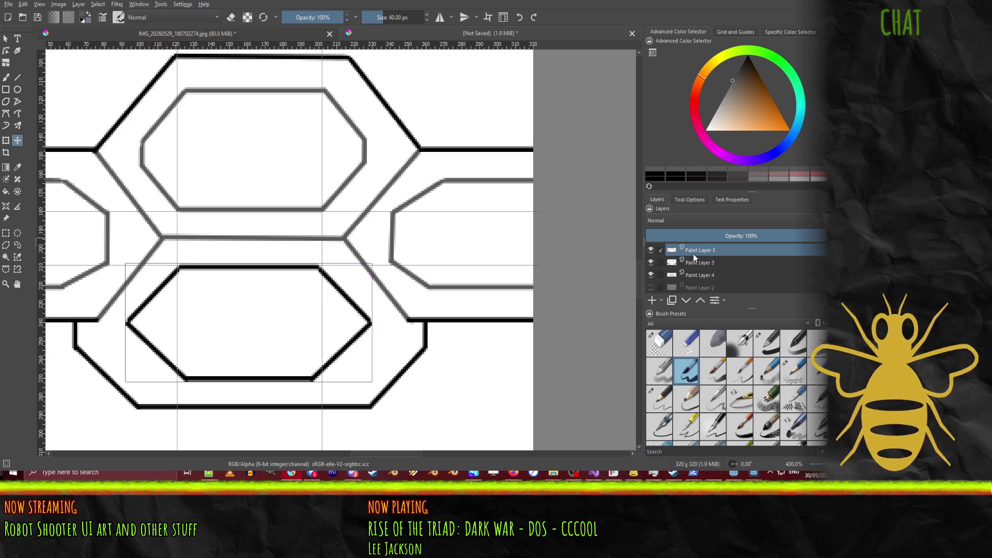
key("ctrl+e")
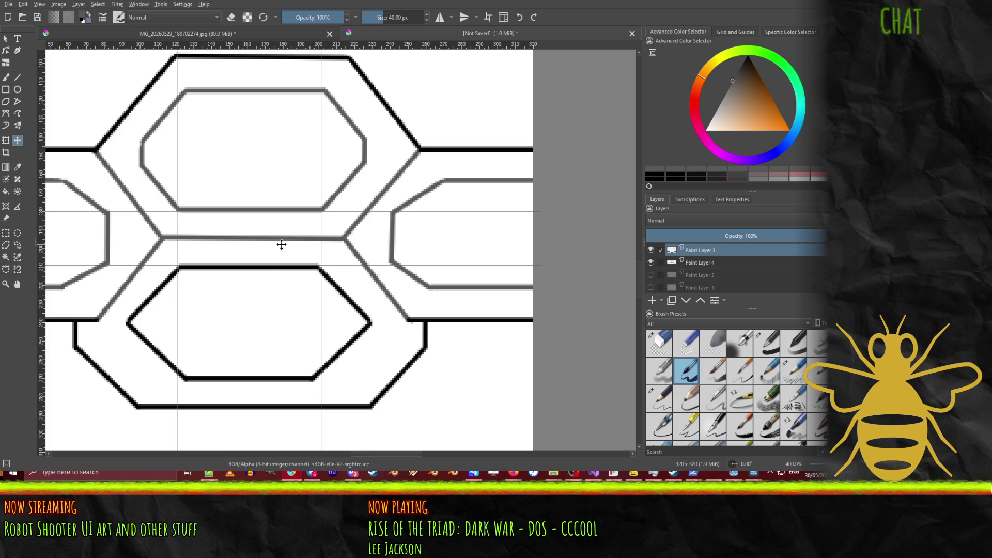
scroll(280, 264, "down", 3)
scroll(310, 228, "down", 1)
scroll(310, 171, "up", 1)
left_click(487, 19)
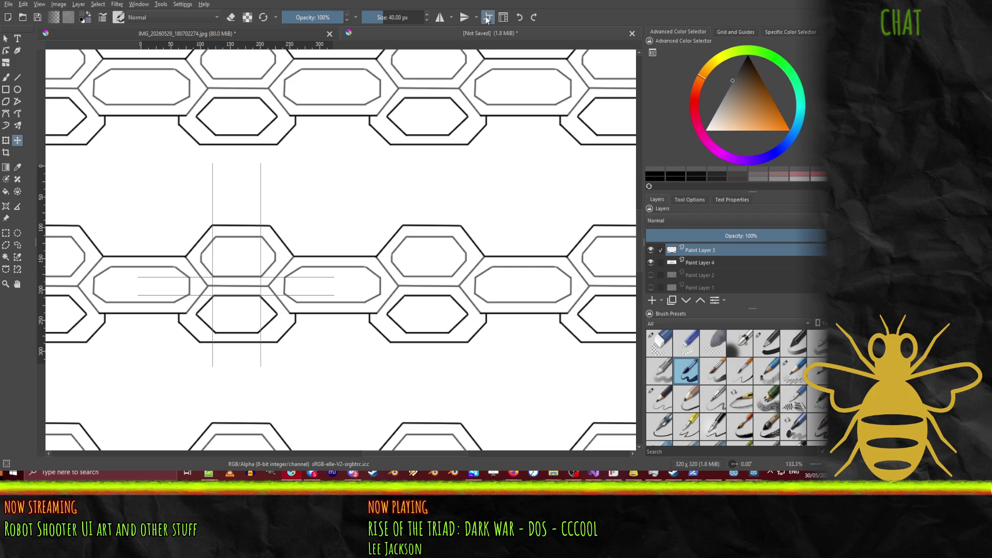
left_click(487, 18)
scroll(237, 315, "up", 5)
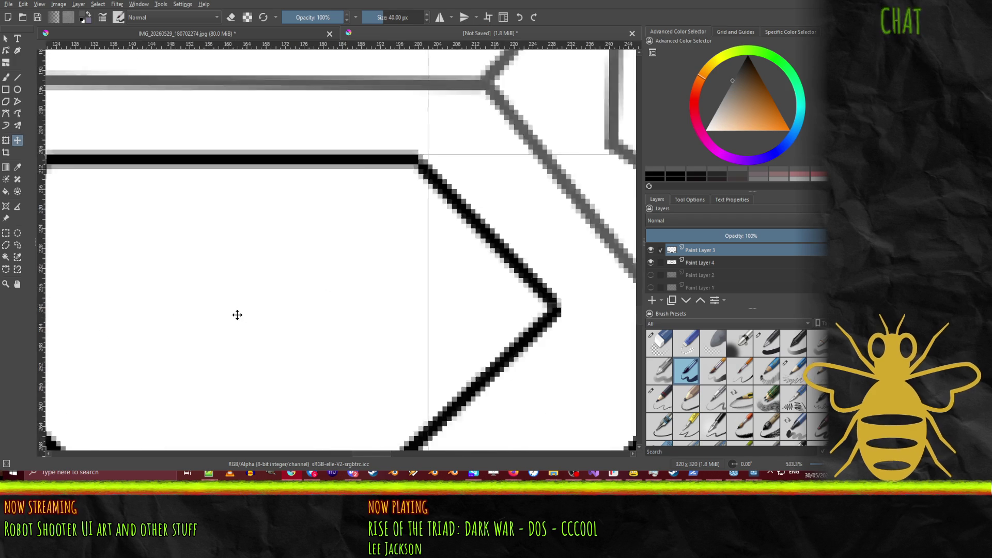
Step: Briefly test a horizontal guide across the hexagon, then duplicate the hexagon layer
mouse_move(243, 305)
left_mouse_down()
mouse_move(360, 241)
mouse_move(390, 244)
left_mouse_up()
left_click_drag(201, 49, 199, 248)
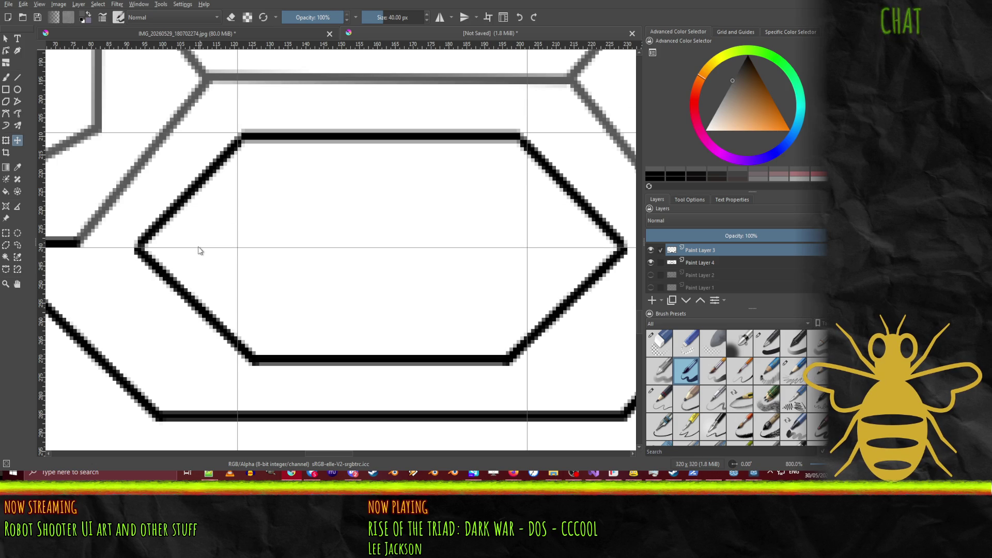
left_click_drag(200, 250, 199, 41)
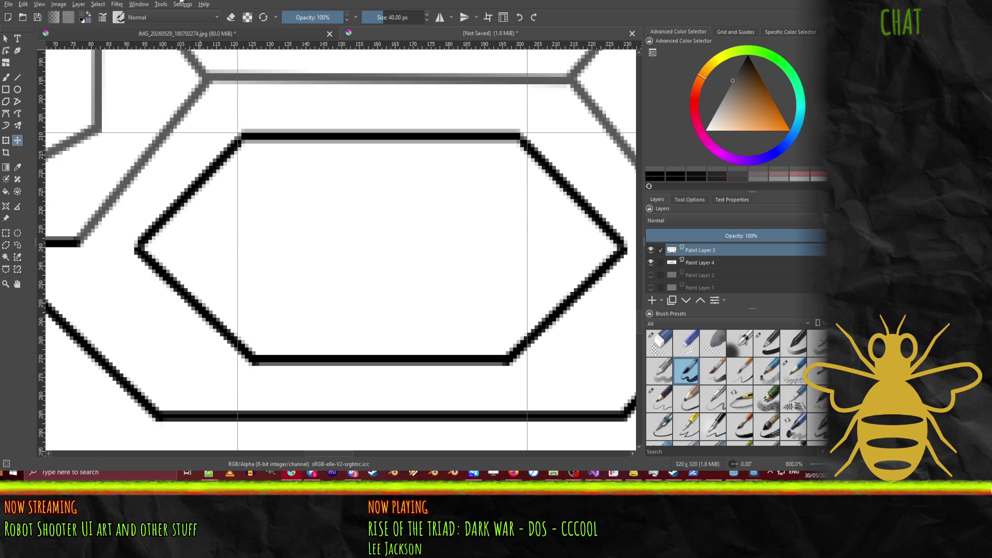
key("ctrl+j")
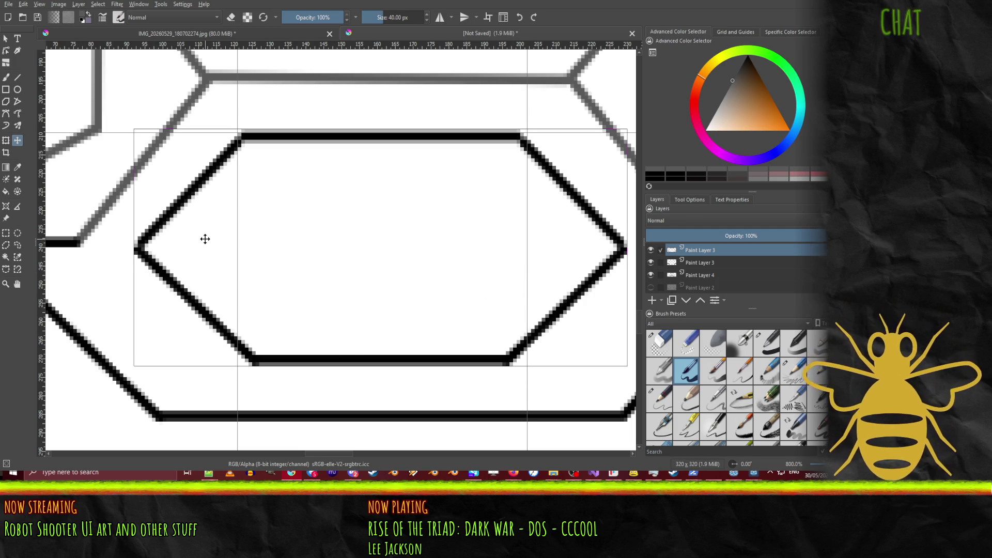
Step: Bring the whole image back into view and merge the duplicate layer down
scroll(272, 235, "down", 1)
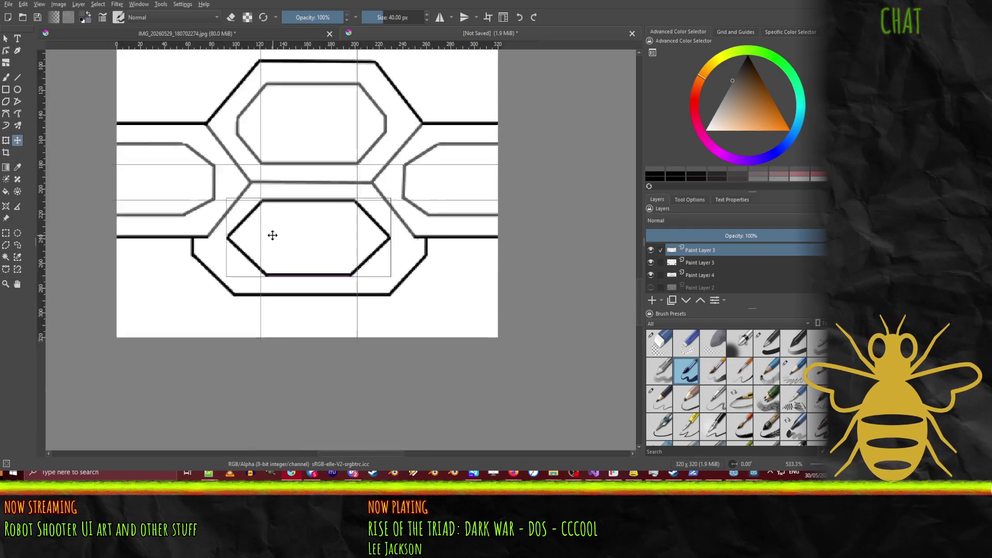
scroll(272, 235, "down", 4)
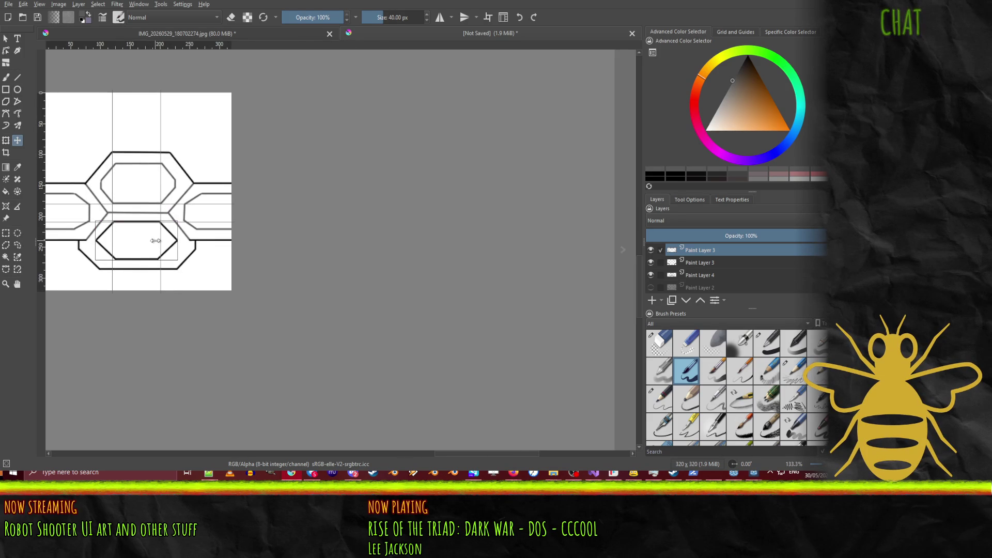
scroll(155, 240, "up", 2)
scroll(156, 240, "down", 3)
mouse_move(156, 240)
left_mouse_down()
mouse_move(192, 250)
mouse_move(171, 281)
left_mouse_up()
scroll(191, 262, "up", 1)
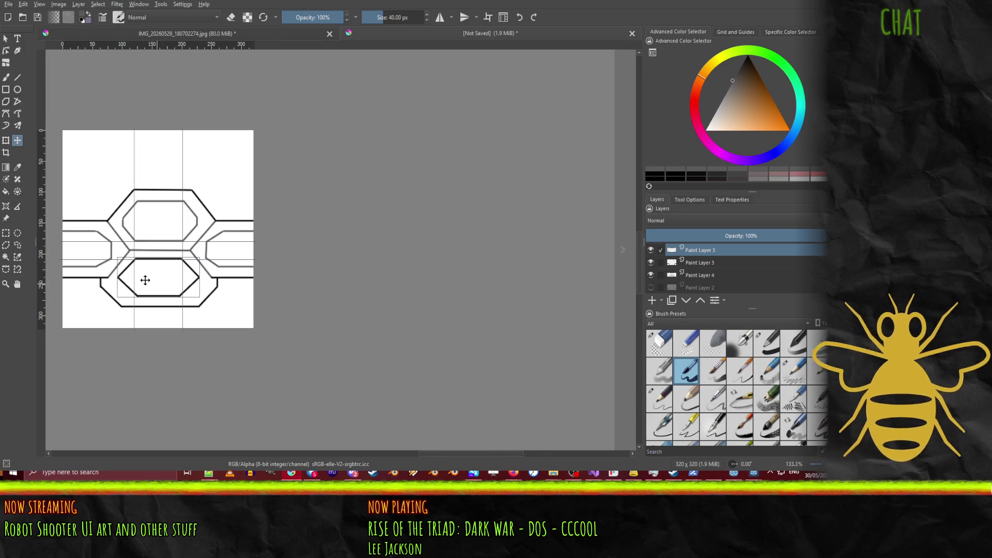
scroll(170, 281, "up", 1)
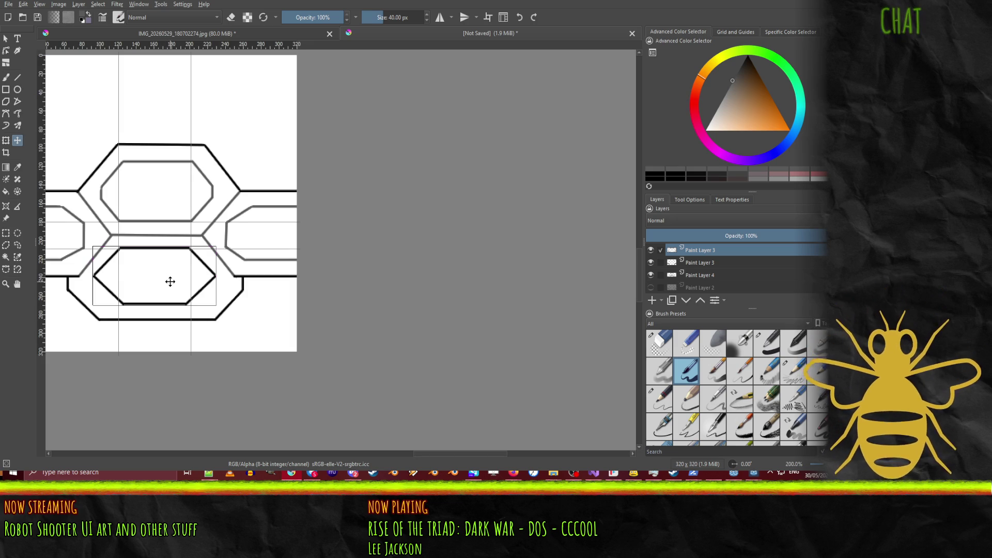
key("ctrl+e")
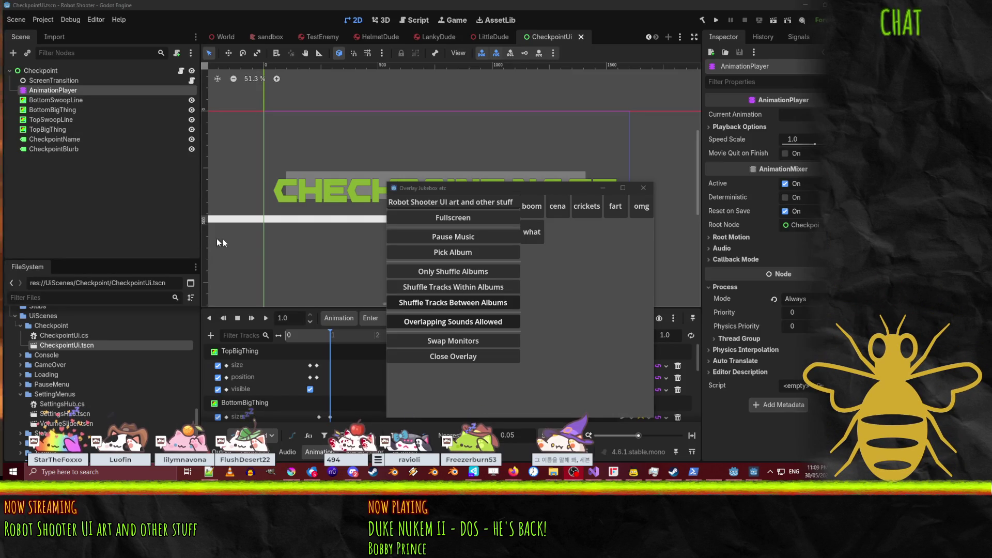
Step: Close the Overlay Jukebox, replay the Enter animation three times, then return to Krita and select Paint Layer 2
left_click_drag(472, 190, 472, 170)
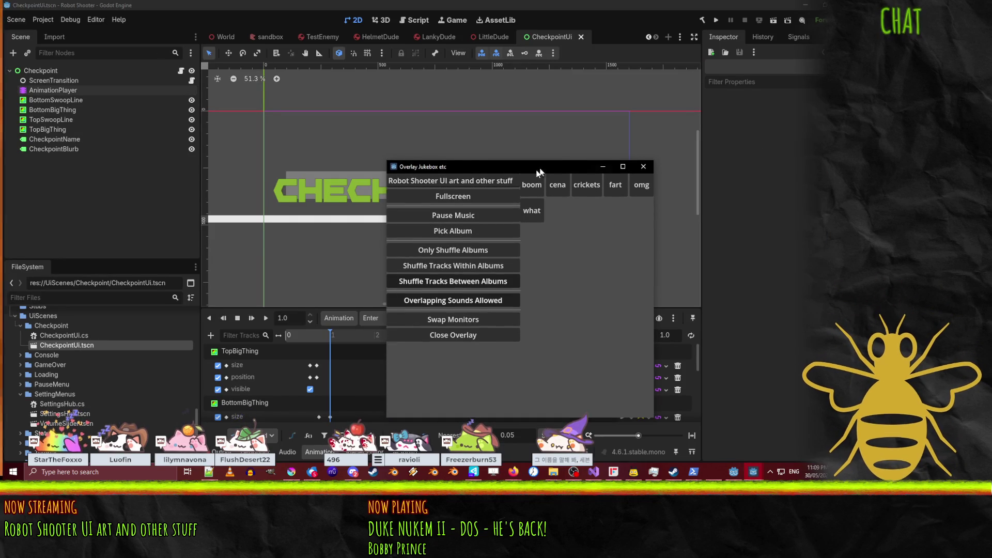
key("Escape")
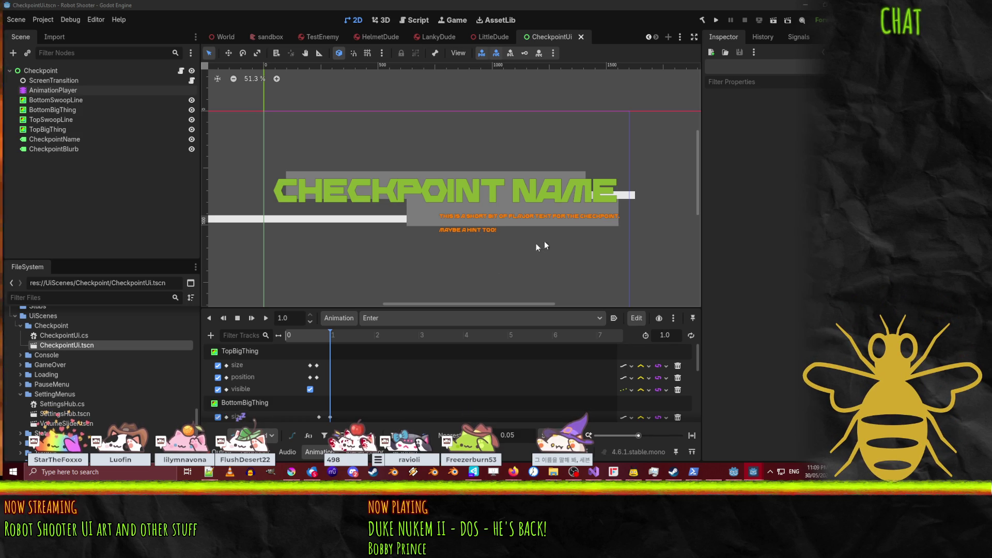
left_click(266, 318)
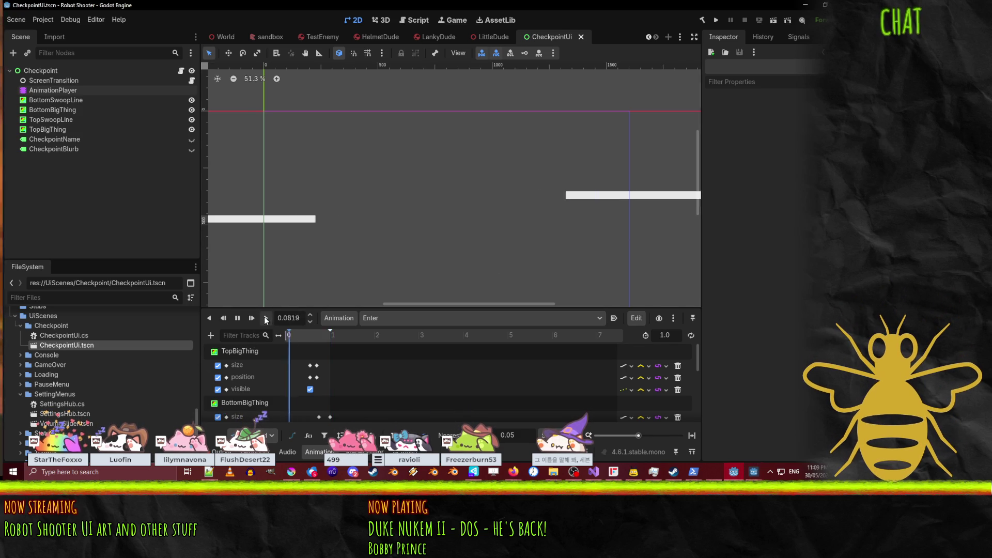
left_click(266, 318)
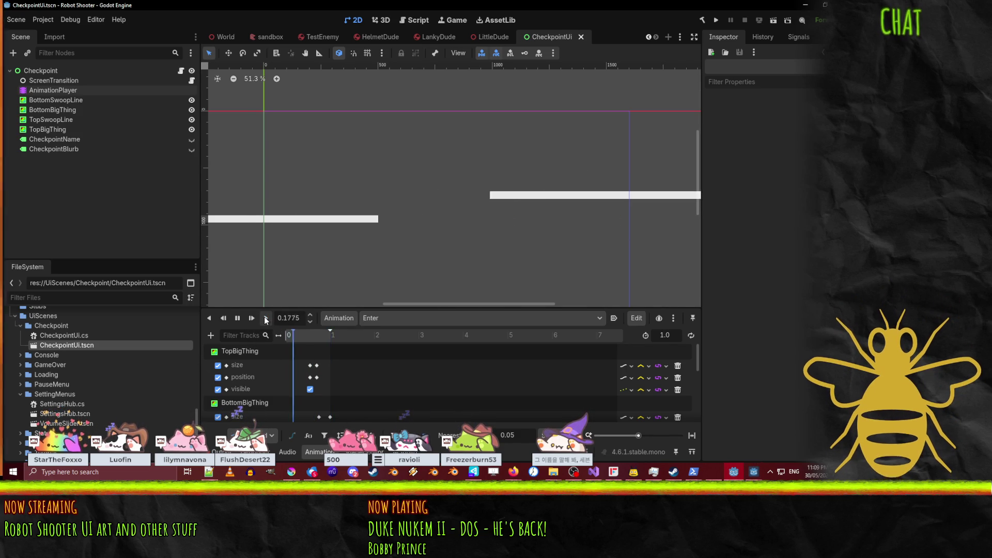
left_click(265, 318)
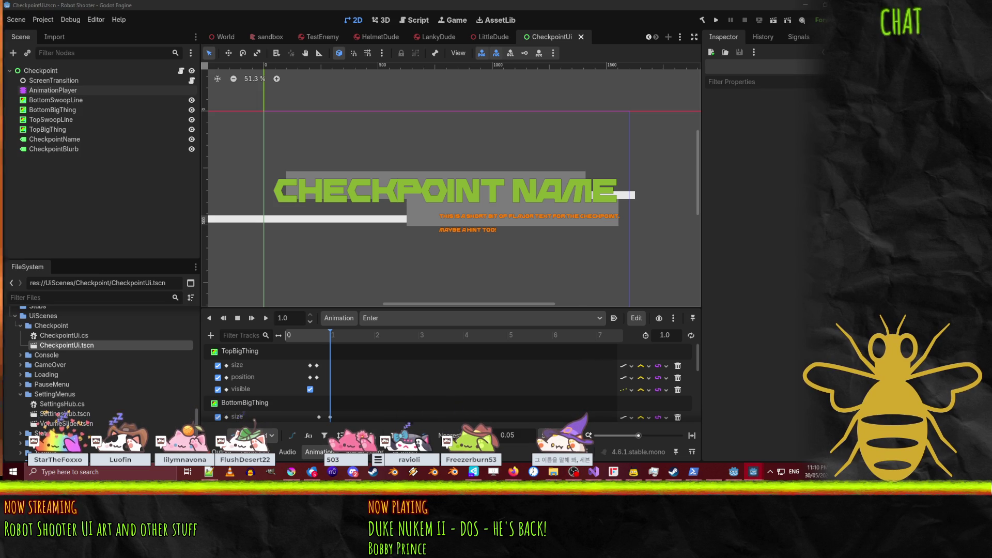
key("alt+Tab")
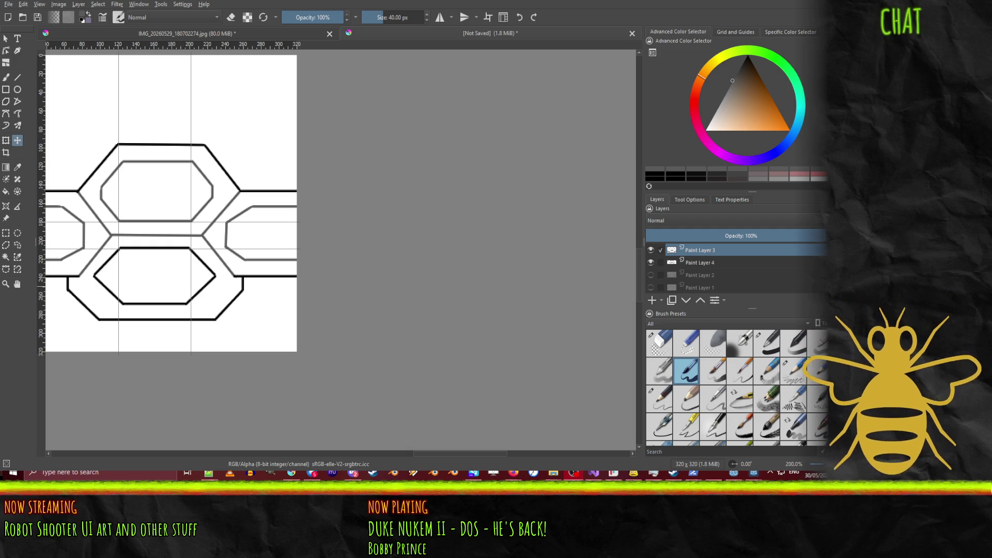
left_click(697, 263)
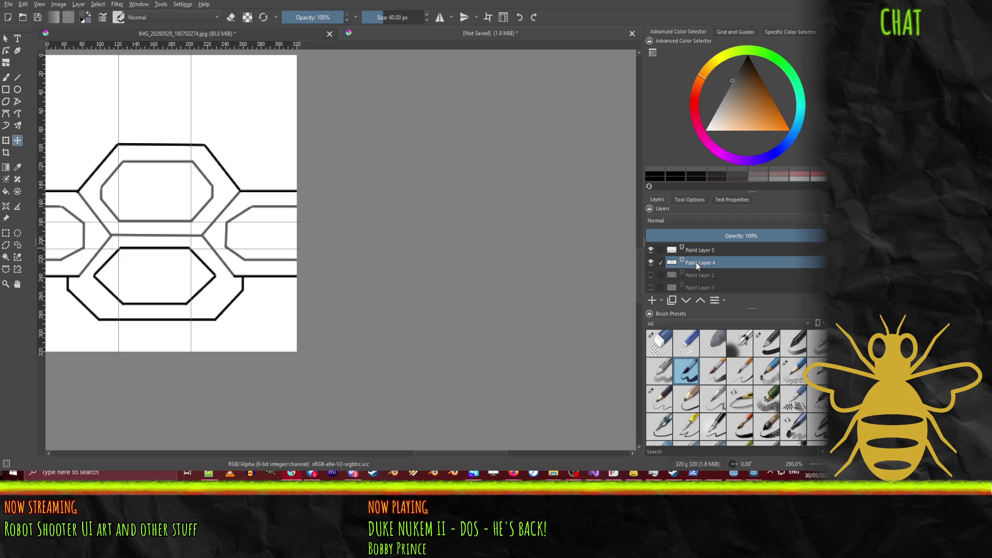
Step: Select Paint Layer 2 and add the new Paint Layer 5 above it
left_click(696, 278)
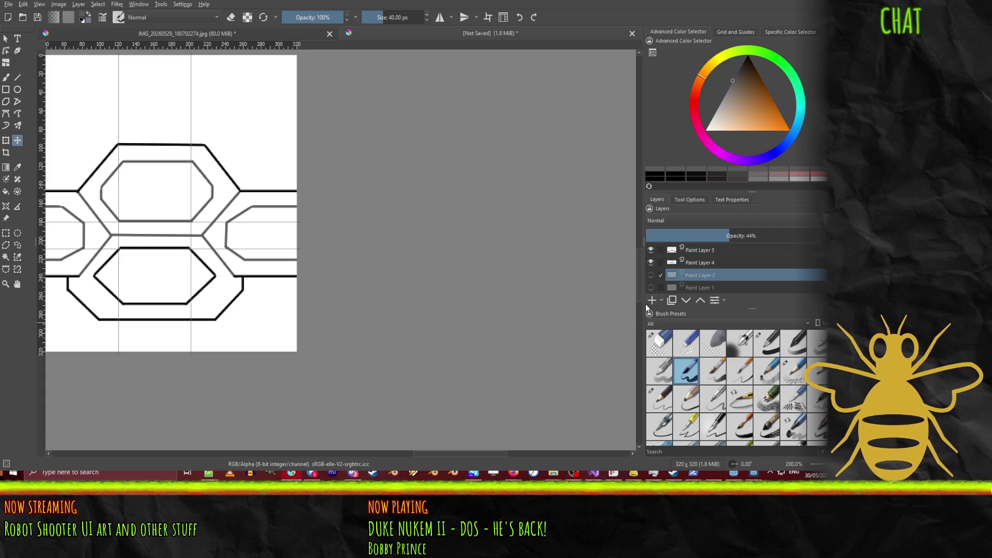
left_click(651, 301)
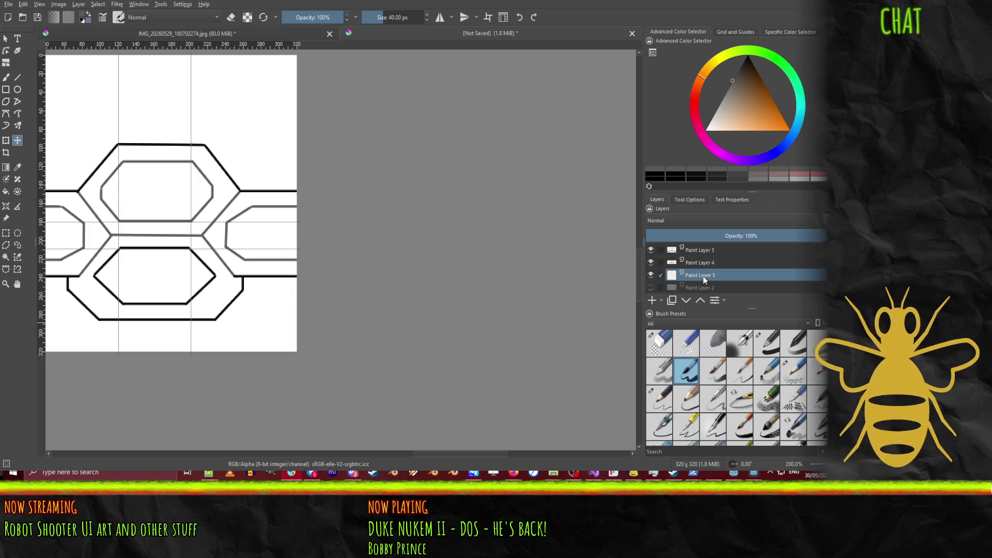
Step: Pick a dark, saturated green on the colour wheel
left_click(791, 76)
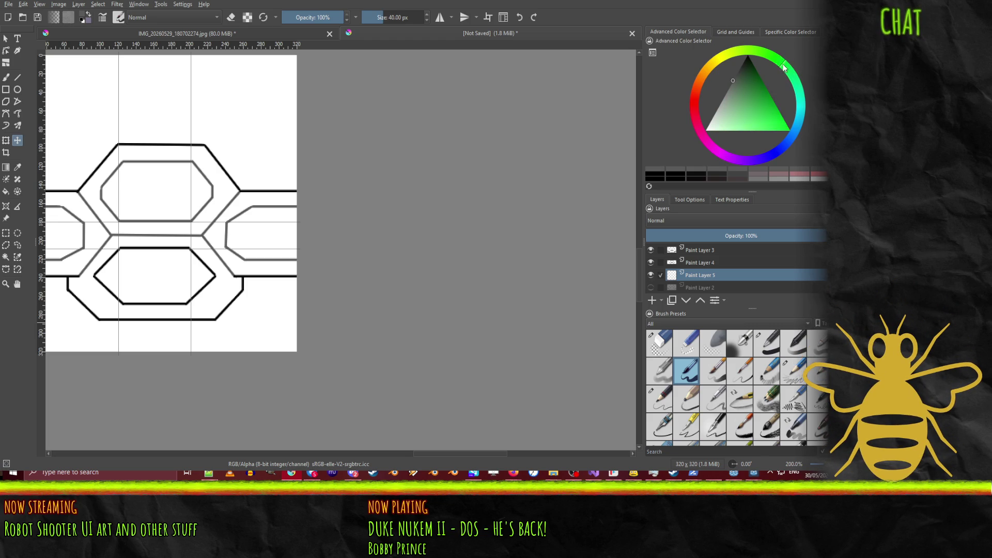
left_click_drag(752, 92, 779, 98)
mouse_move(762, 113)
left_mouse_down()
mouse_move(752, 120)
mouse_move(761, 117)
mouse_move(758, 89)
left_mouse_up()
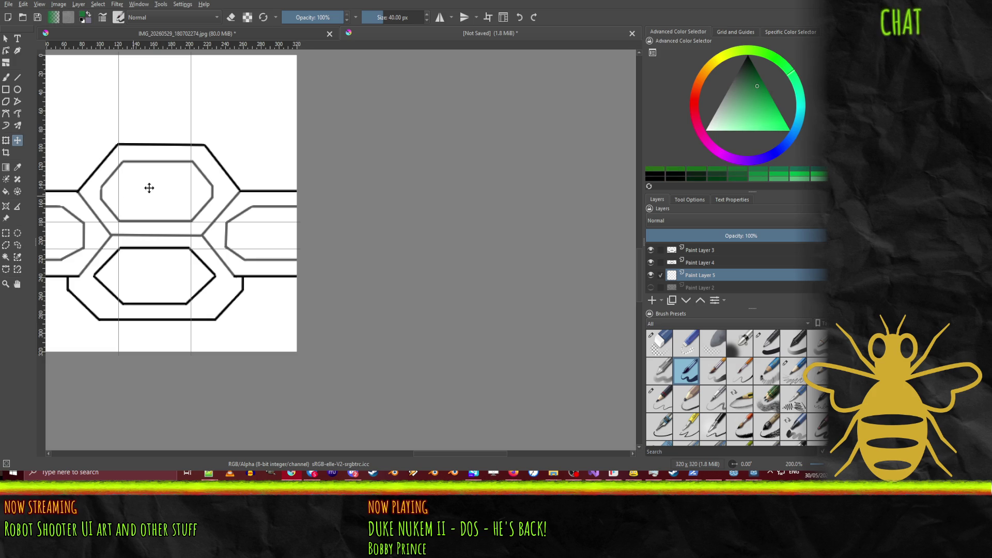
Step: Paint rough green fills into the lower, right and left-edge hexagons with the freehand brush, undoing test strokes
key("b")
mouse_move(148, 175)
left_mouse_down()
mouse_move(131, 202)
mouse_move(183, 187)
left_mouse_up()
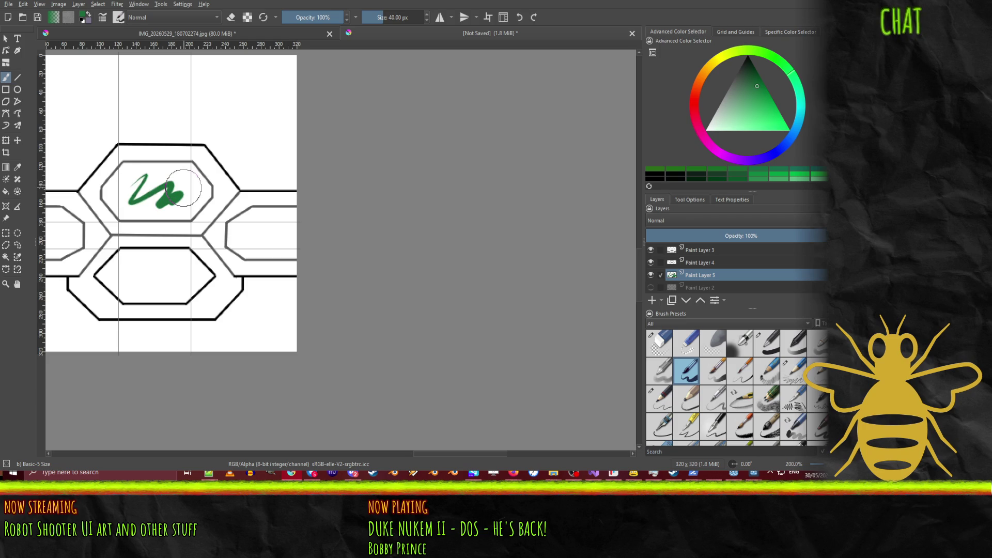
key("ctrl+z")
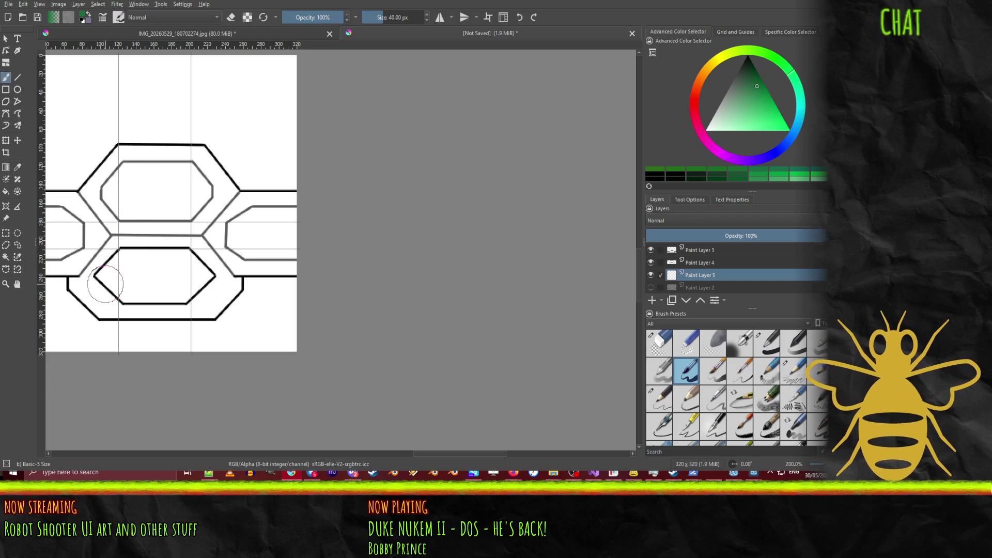
mouse_move(119, 263)
left_mouse_down()
mouse_move(140, 271)
mouse_move(119, 274)
left_mouse_up()
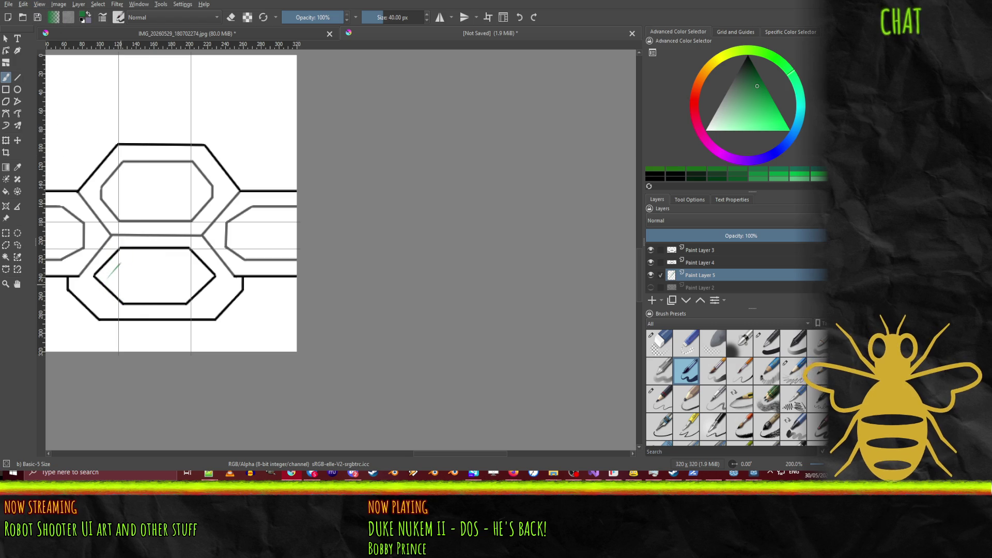
key("ctrl+z")
mouse_move(106, 284)
left_mouse_down()
mouse_move(129, 256)
mouse_move(139, 284)
mouse_move(205, 266)
left_mouse_up()
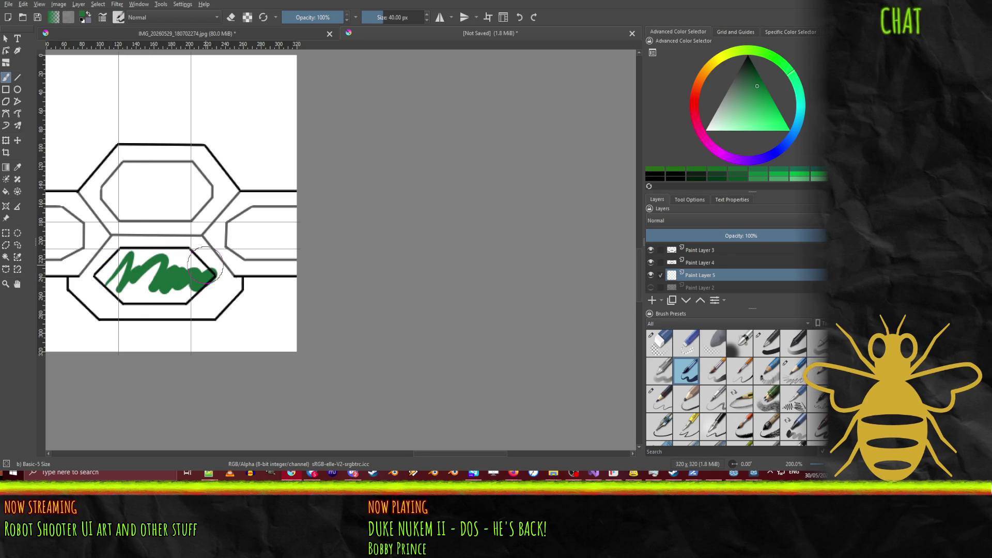
mouse_move(118, 279)
left_mouse_down()
mouse_move(135, 286)
mouse_move(151, 274)
mouse_move(173, 292)
mouse_move(165, 297)
mouse_move(186, 268)
mouse_move(191, 282)
mouse_move(187, 264)
mouse_move(124, 261)
mouse_move(107, 274)
left_mouse_up()
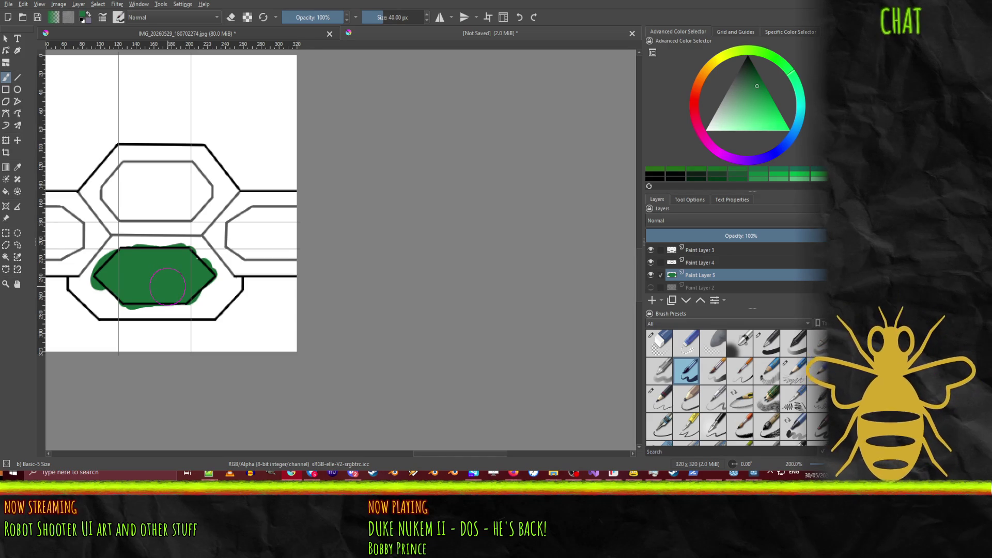
mouse_move(228, 224)
left_mouse_down()
mouse_move(253, 212)
mouse_move(242, 230)
mouse_move(273, 222)
mouse_move(282, 238)
mouse_move(269, 245)
mouse_move(299, 237)
left_mouse_up()
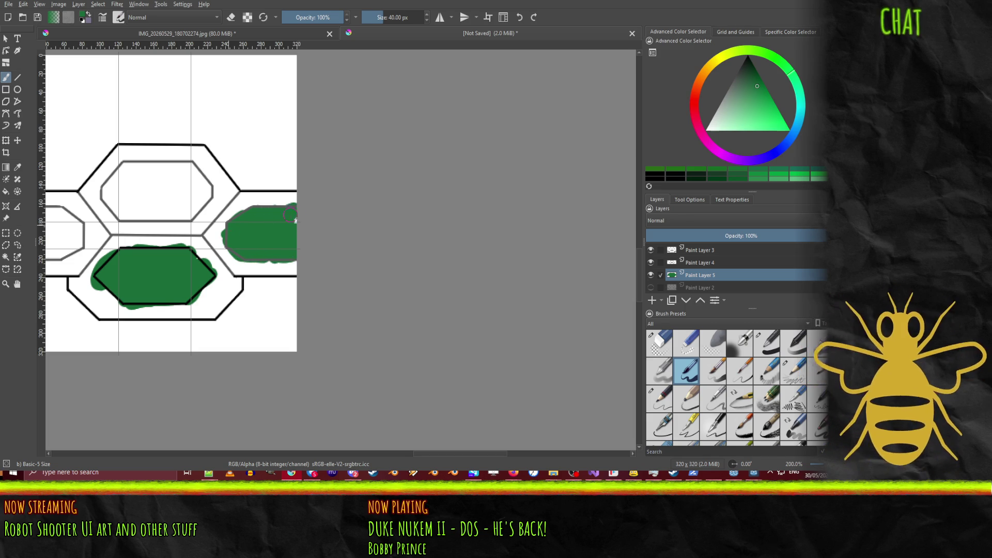
mouse_move(50, 243)
left_mouse_down()
mouse_move(49, 221)
mouse_move(85, 235)
mouse_move(62, 254)
mouse_move(57, 215)
mouse_move(115, 191)
mouse_move(125, 174)
mouse_move(140, 201)
mouse_move(184, 180)
mouse_move(198, 207)
left_mouse_up()
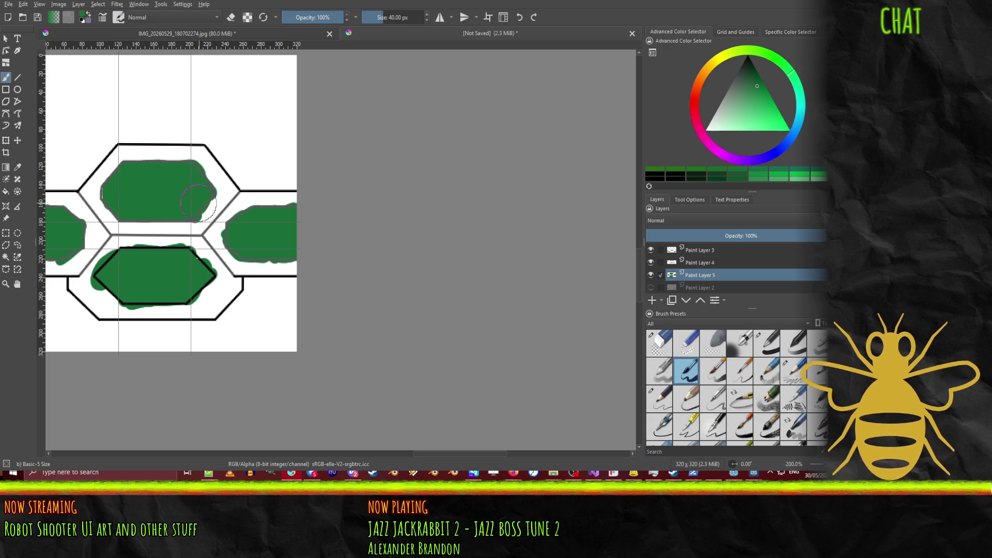
Step: Pick a darker green and bucket-fill the top, bottom, right and left hexagons with it
left_click(751, 88)
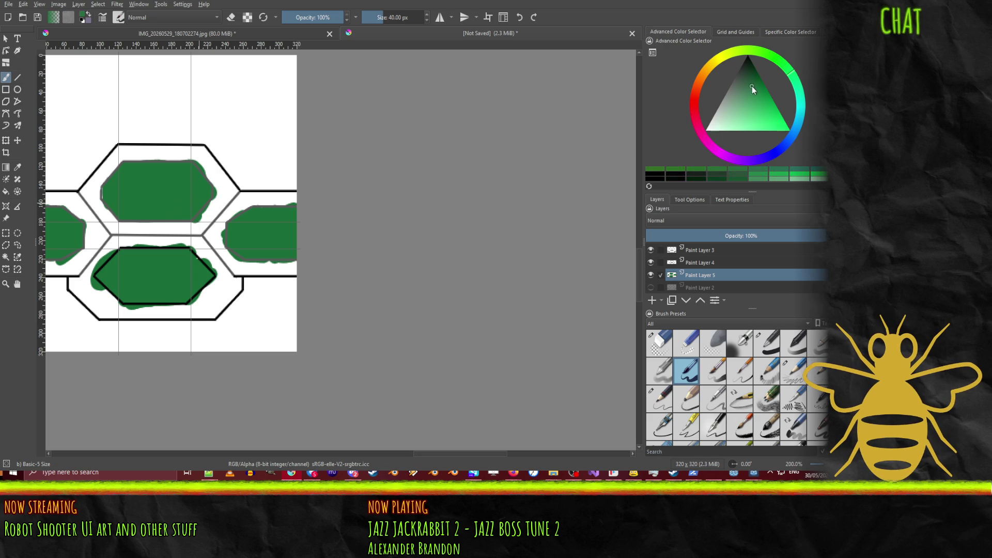
left_click(762, 81)
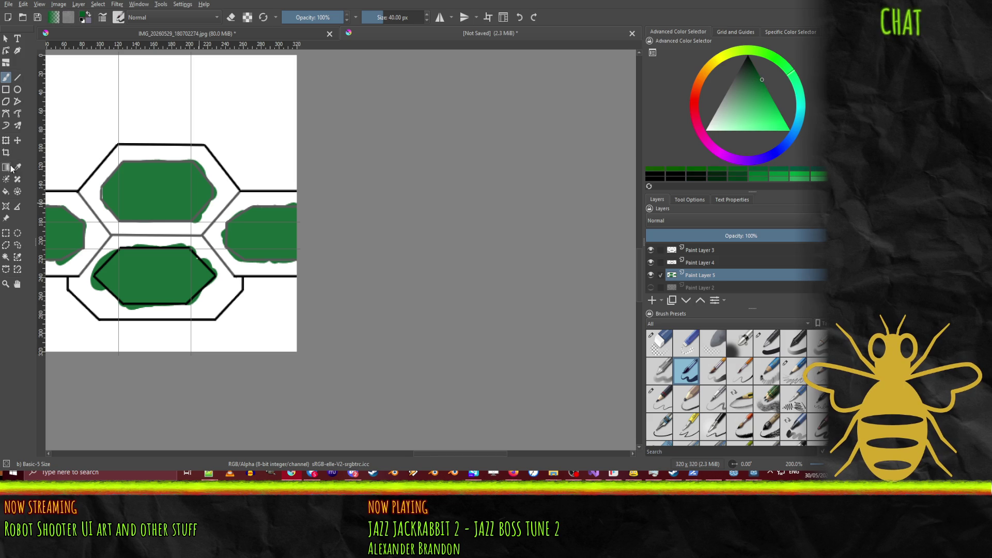
left_click(6, 191)
left_click(170, 193)
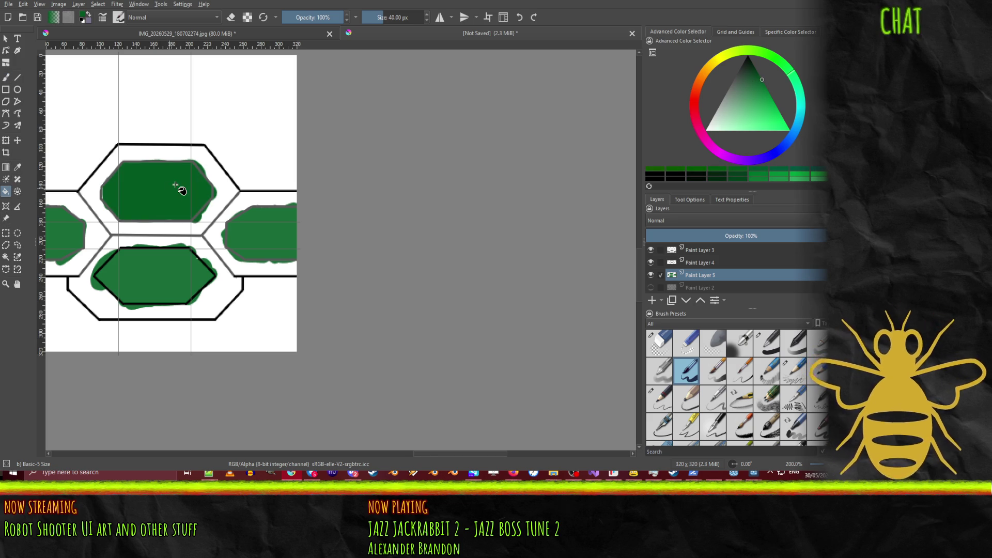
left_click(195, 262)
left_click(251, 239)
left_click(70, 223)
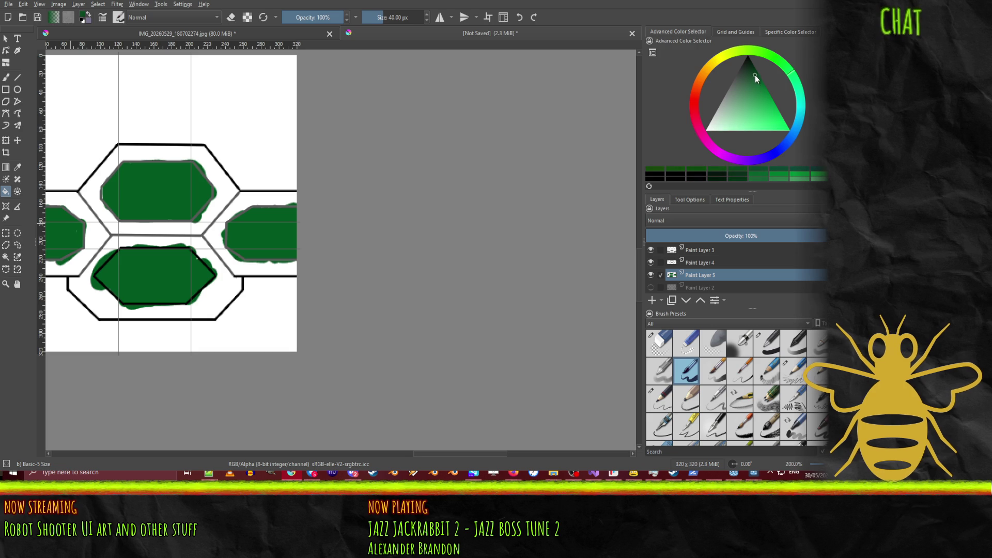
left_click(191, 199)
left_click(253, 237)
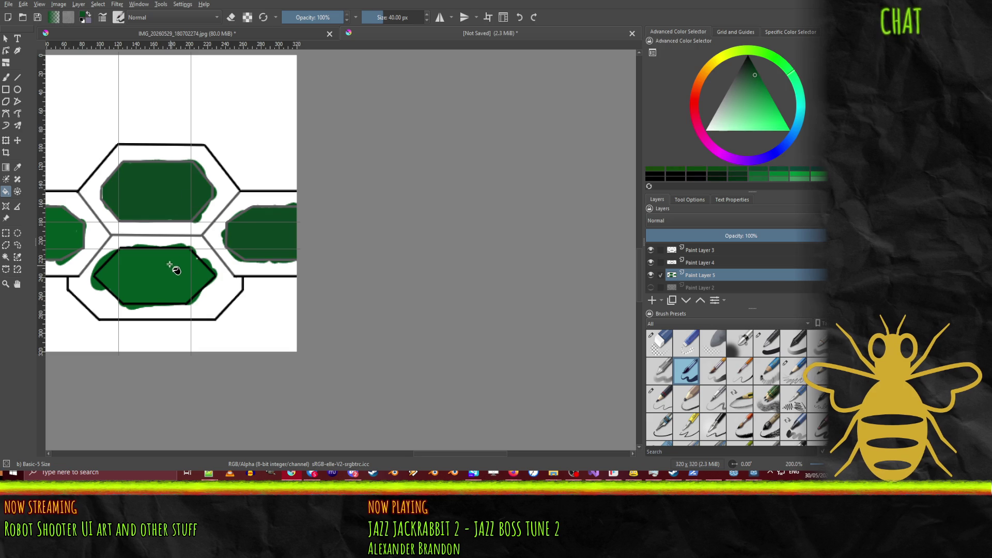
left_click(153, 255)
left_click(65, 228)
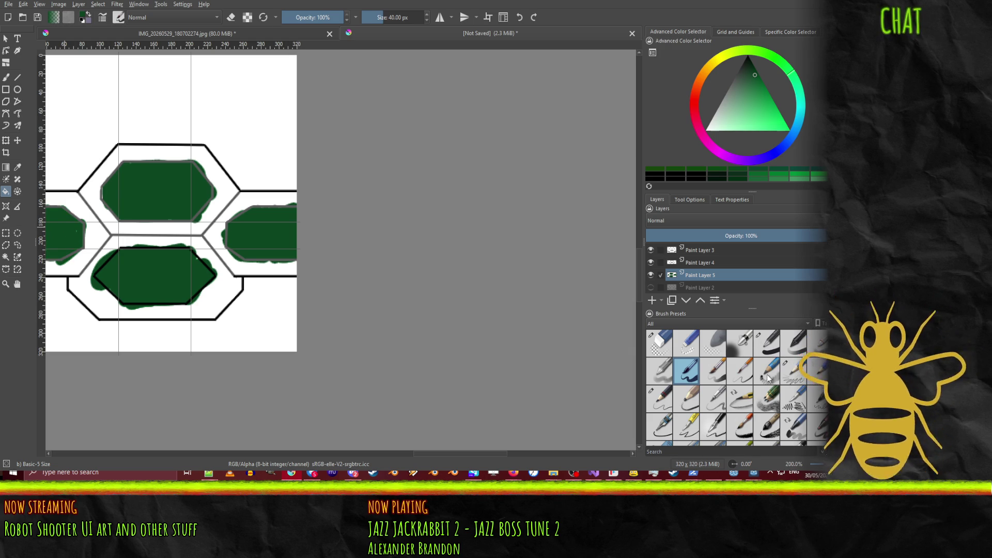
Step: Choose the Pencil-6 Quick Shade preset and a lighter green, trying a fill on the lower hexagon
left_click(770, 406)
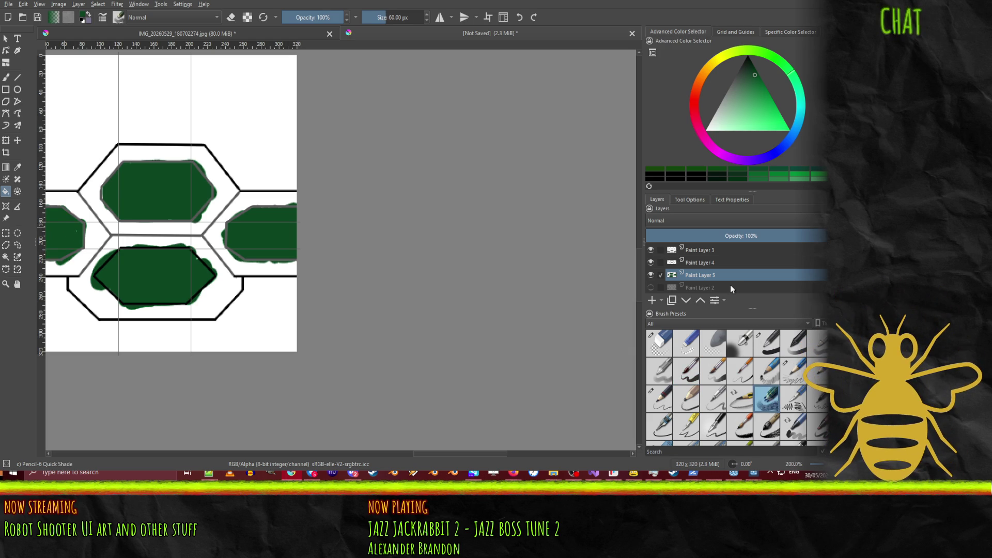
left_click(756, 87)
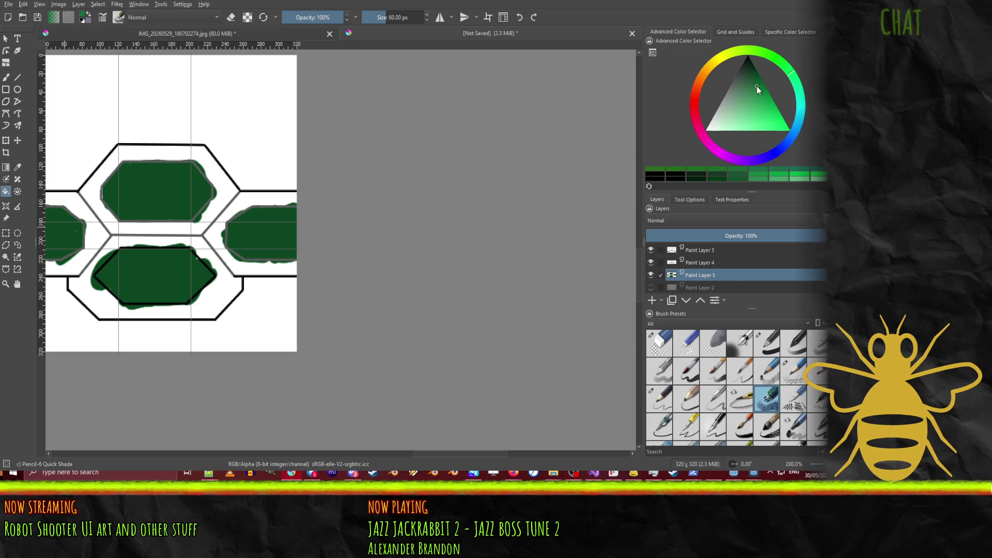
left_click(137, 278)
Step: Undo the light fill and brush pale-green shading around the lower hexagon and the right hexagon's top-left edge
key("ctrl+z")
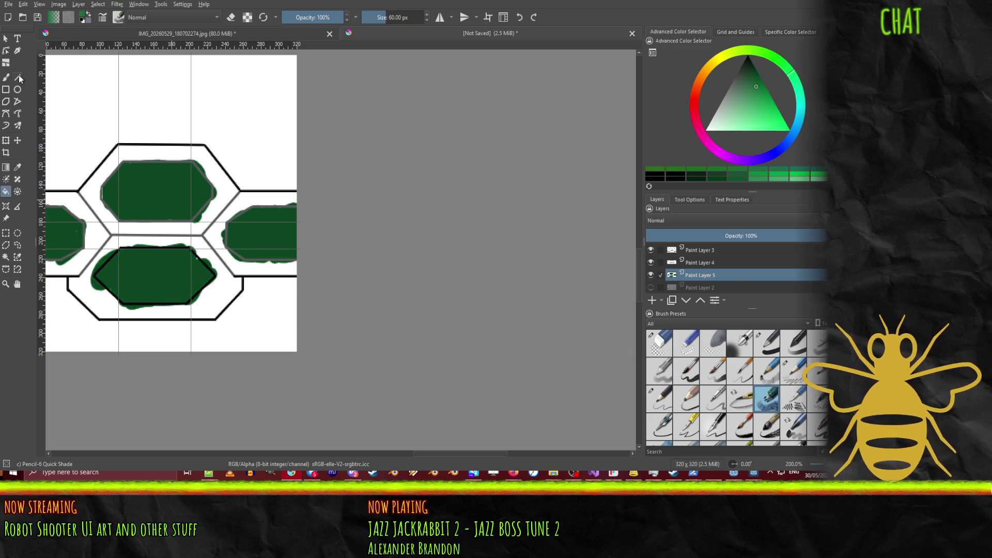
key("b")
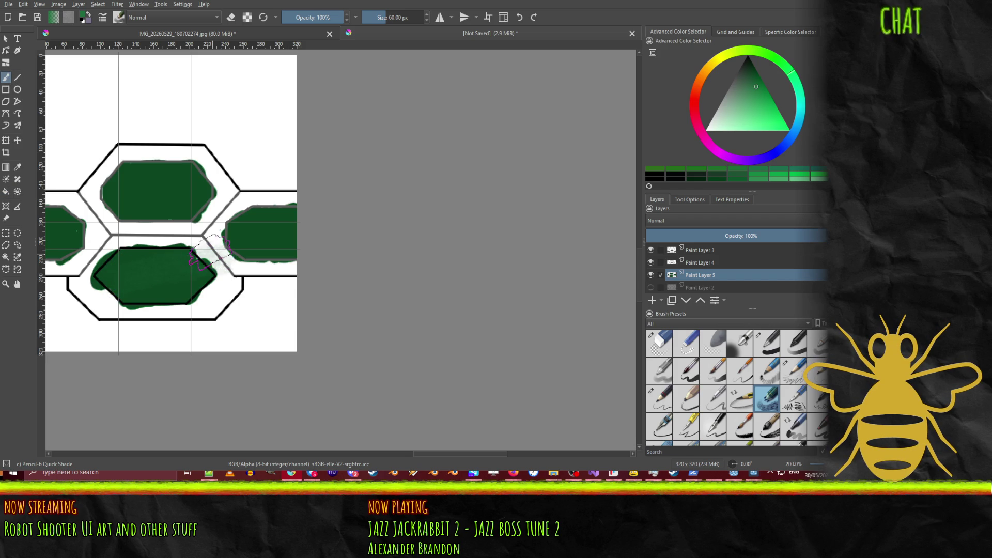
left_click_drag(140, 299, 217, 289)
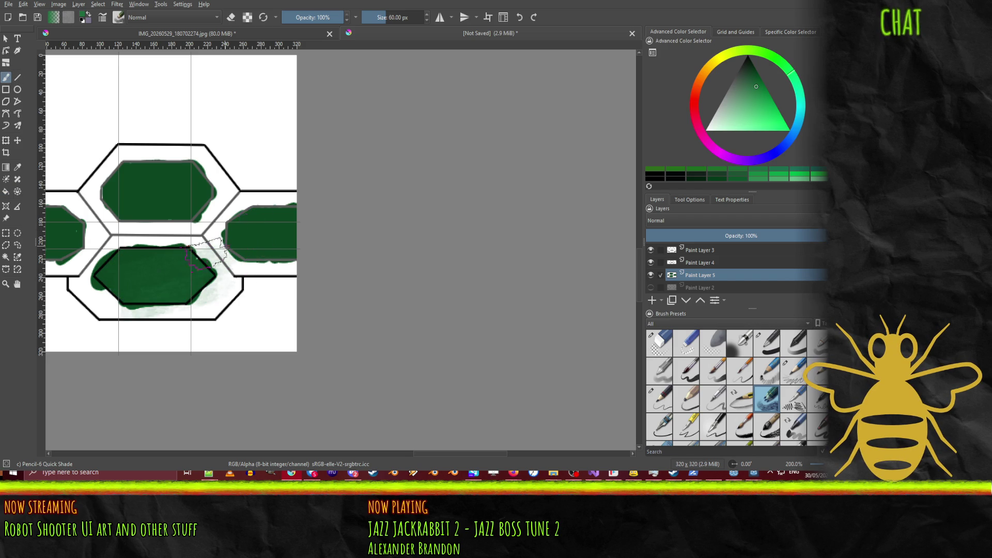
left_click_drag(147, 252, 207, 219)
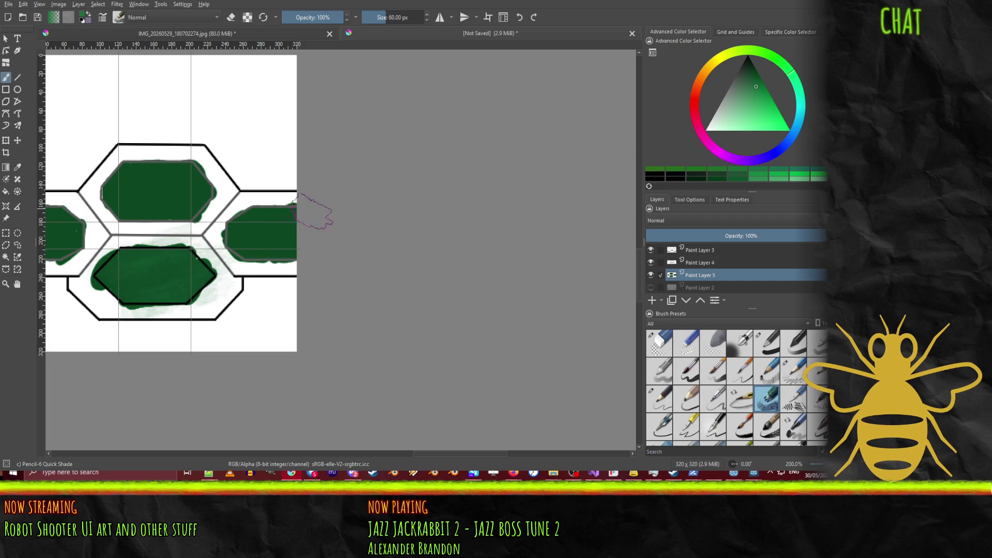
mouse_move(219, 233)
left_mouse_down()
mouse_move(258, 204)
mouse_move(240, 248)
left_mouse_up()
Step: Preview the pattern tiled across the canvas and select the Basic-5 Size brush
left_click(486, 19)
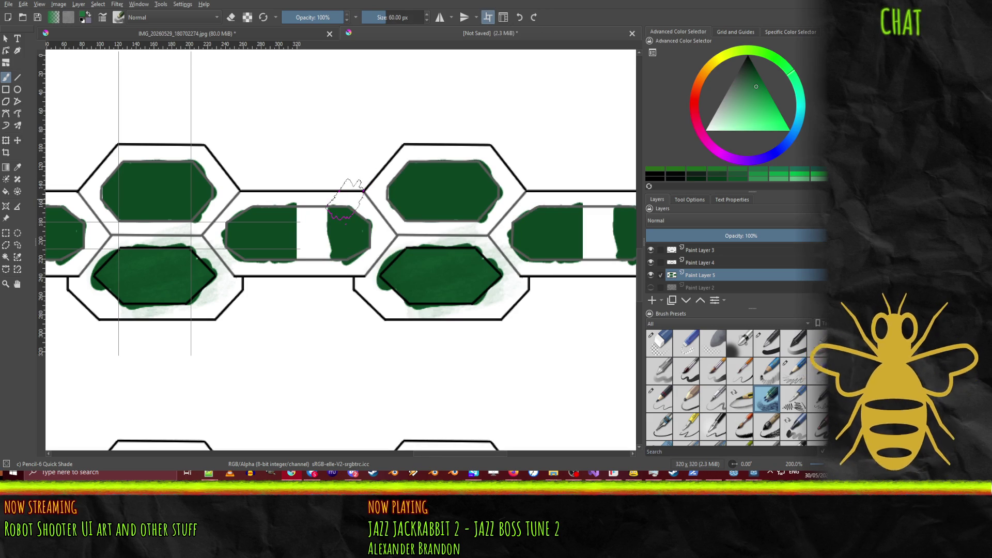
left_click(687, 371)
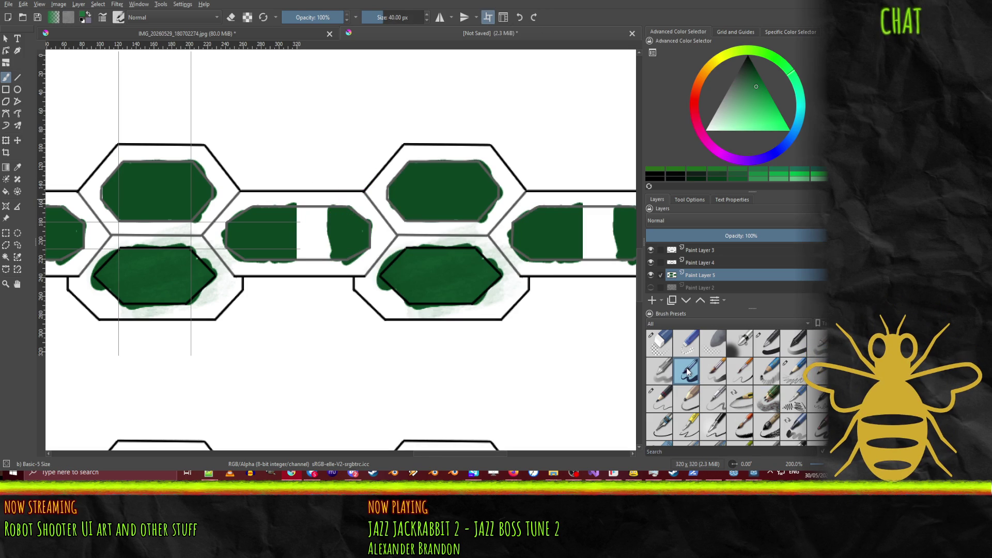
right_click(379, 183)
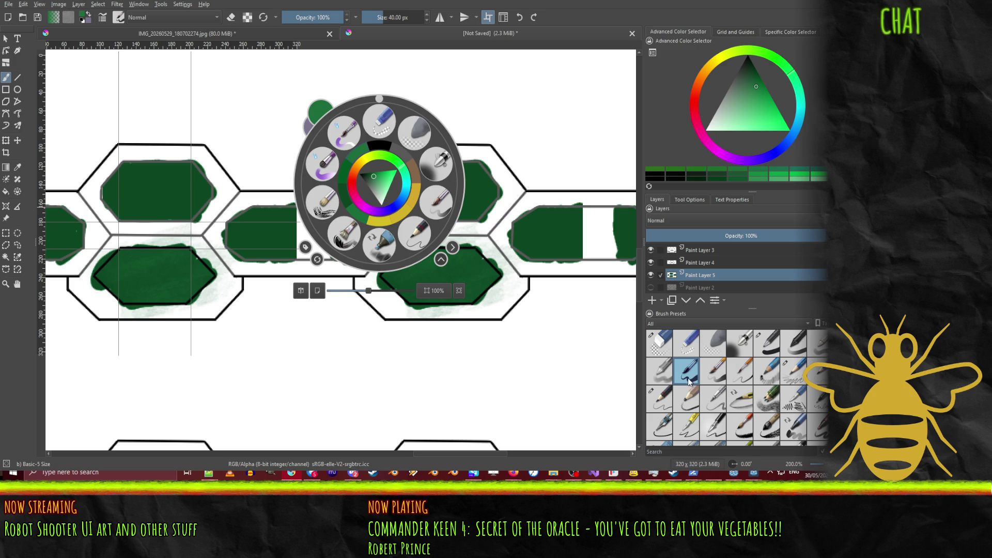
left_click(440, 201)
left_click(685, 376)
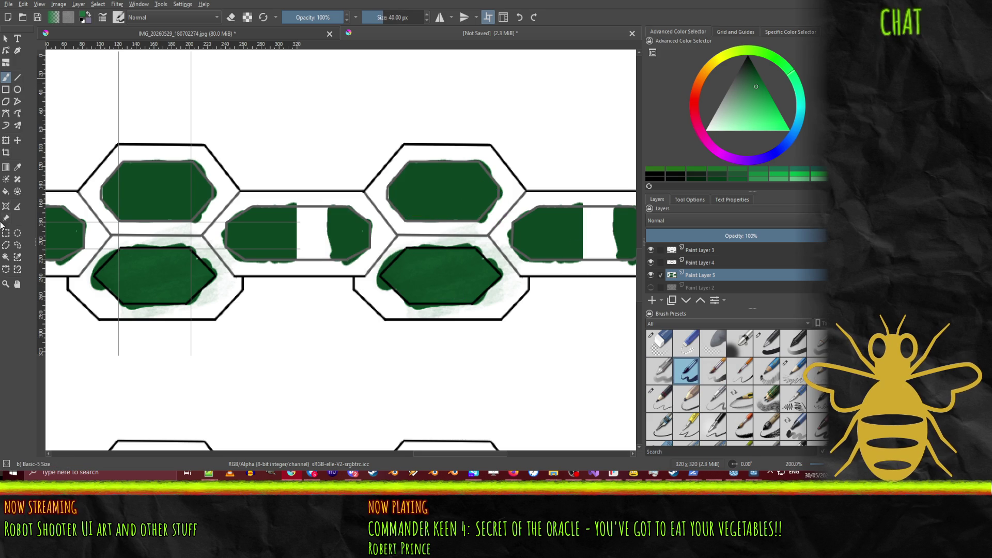
Step: Sample the dark green from the existing fill and paint over the middle bar's white gap
left_click(17, 167)
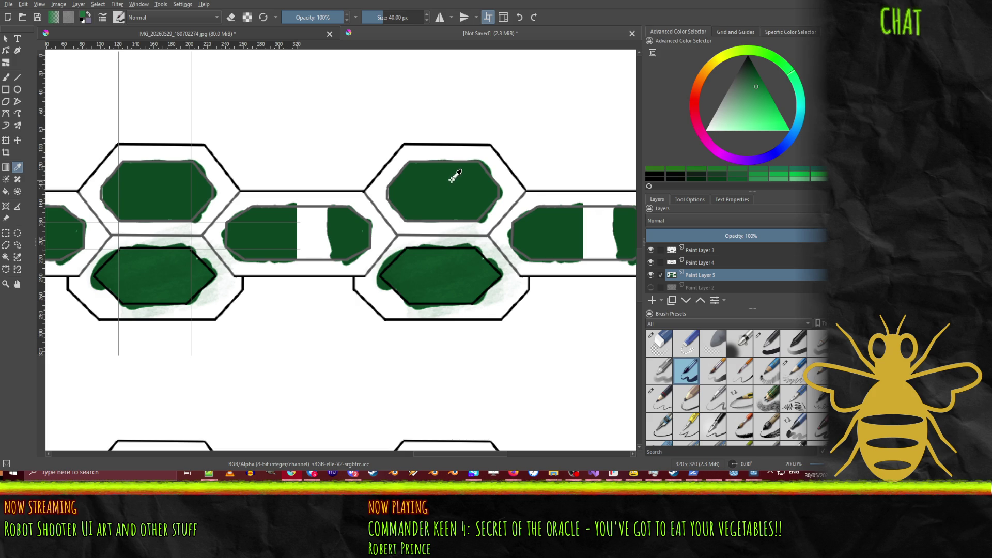
left_click(626, 223)
left_click(7, 77)
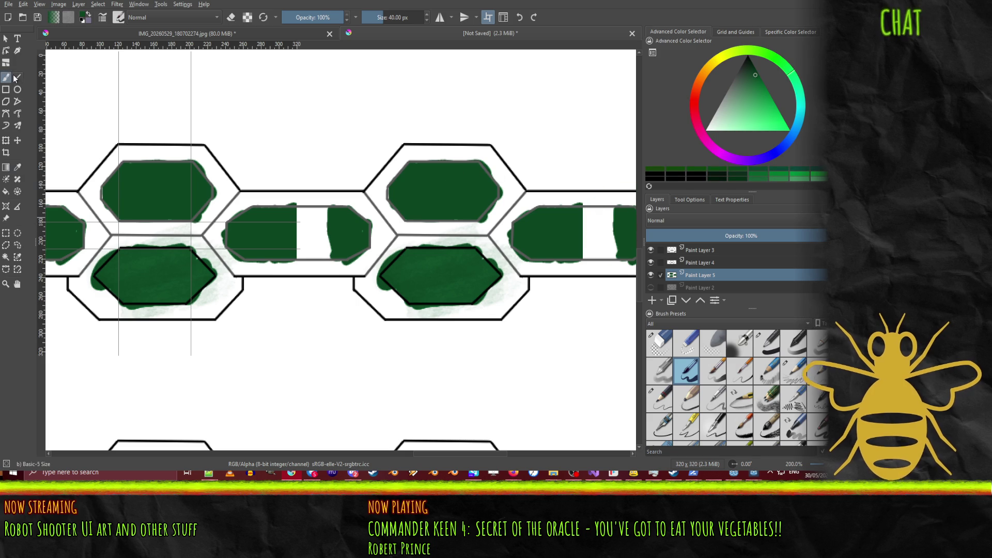
left_click(589, 210)
mouse_move(588, 211)
left_mouse_down()
mouse_move(613, 206)
mouse_move(583, 239)
mouse_move(605, 240)
mouse_move(602, 248)
left_mouse_up()
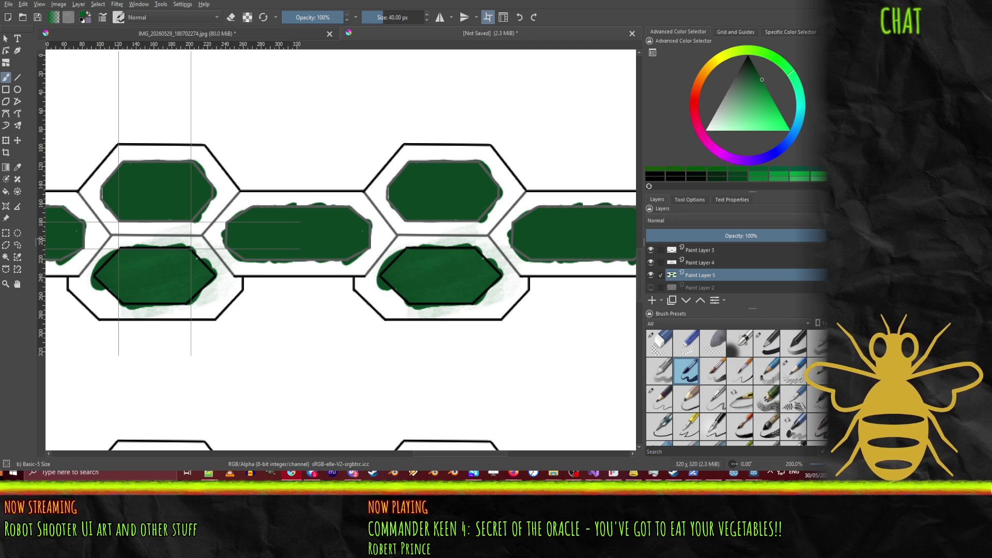
Step: Softly shade around the top-right hexagon fill and middle bars with Pencil-6 Quick Shade, then pick a lighter green
left_click(771, 410)
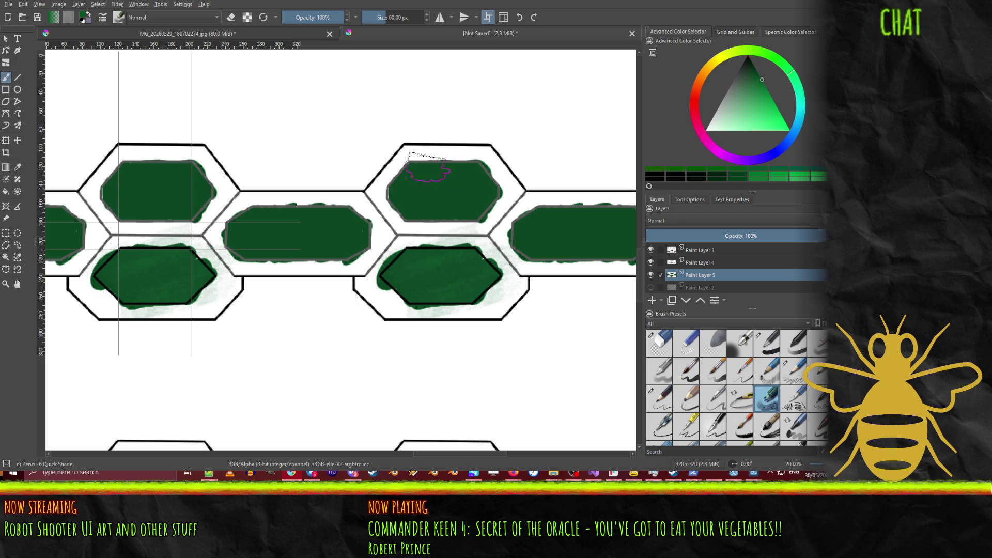
mouse_move(384, 194)
left_mouse_down()
mouse_move(405, 157)
mouse_move(427, 150)
mouse_move(397, 171)
mouse_move(392, 217)
mouse_move(442, 155)
mouse_move(488, 154)
left_mouse_up()
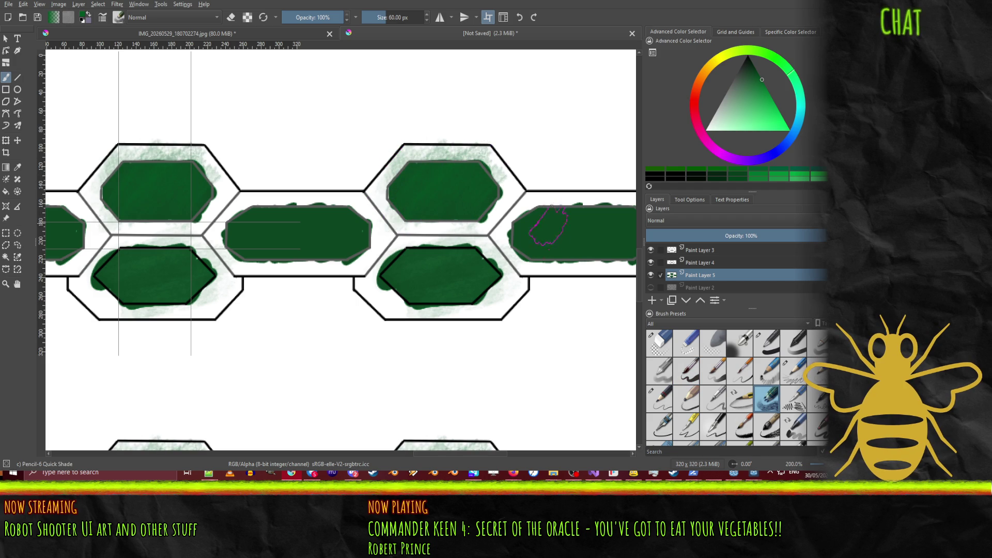
mouse_move(524, 227)
left_mouse_down()
mouse_move(547, 198)
mouse_move(605, 199)
mouse_move(568, 268)
mouse_move(617, 230)
left_mouse_up()
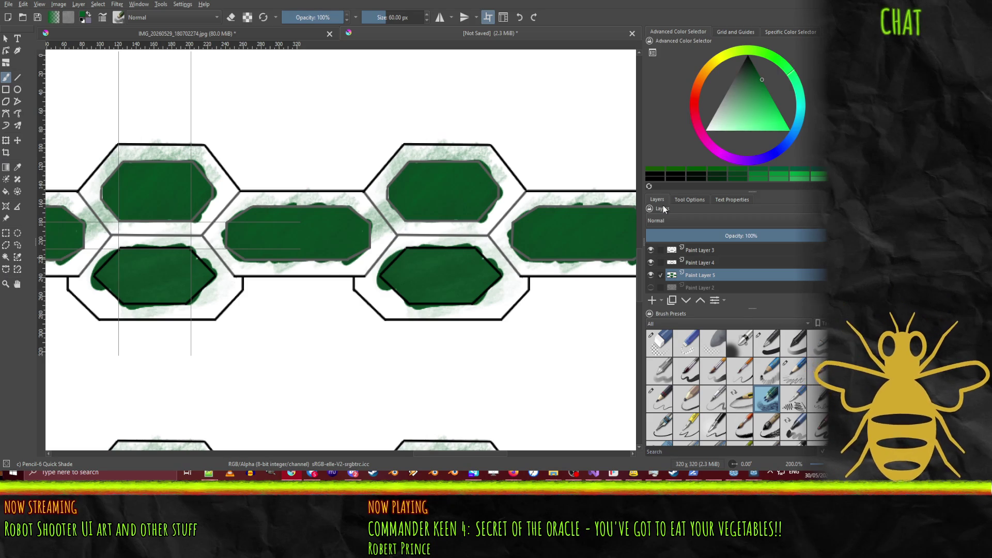
left_click(751, 115)
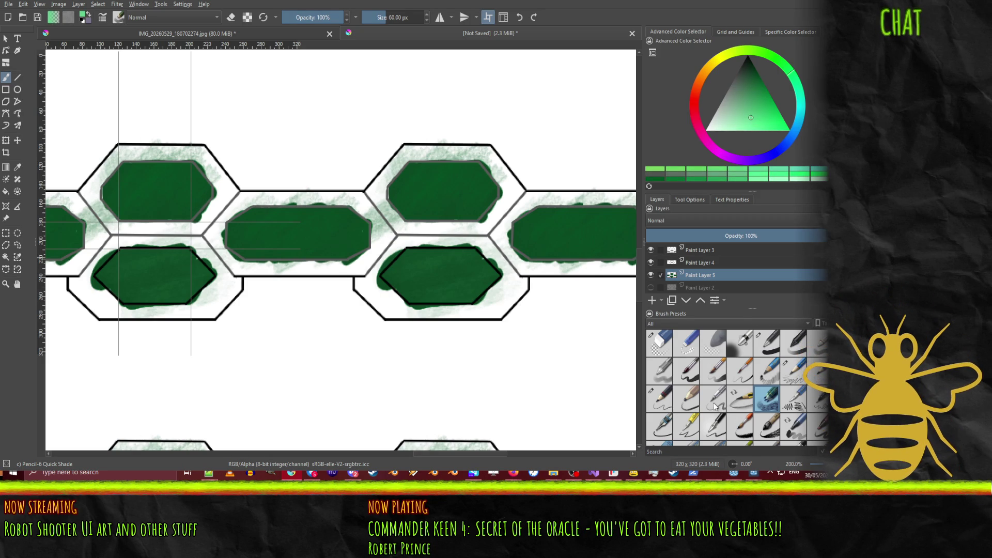
left_click(692, 407)
Step: Replace the faint pencil line with two horizontal light green Ink-3 Gpen 5 px lines across the right bar
left_click_drag(522, 236, 597, 233)
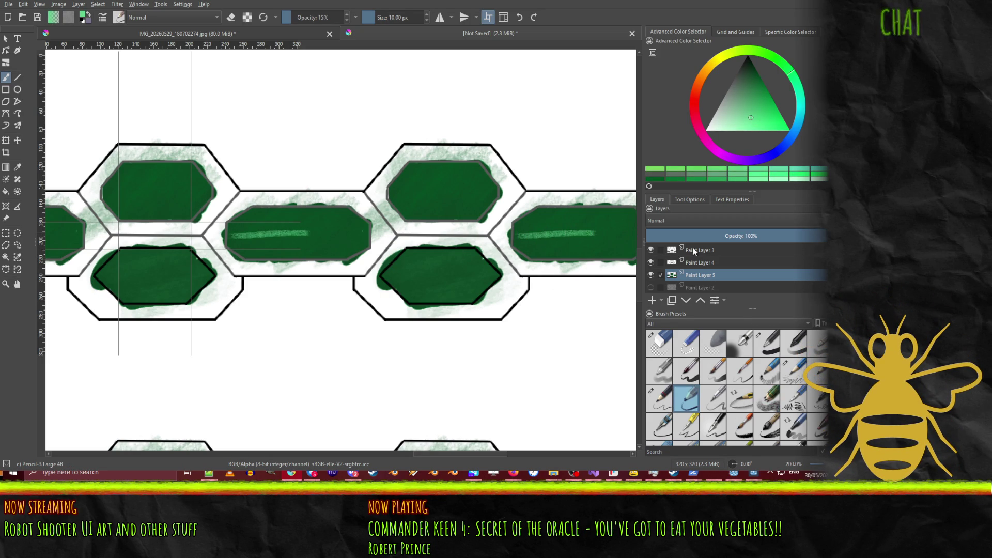
key("ctrl+z")
left_click(690, 431)
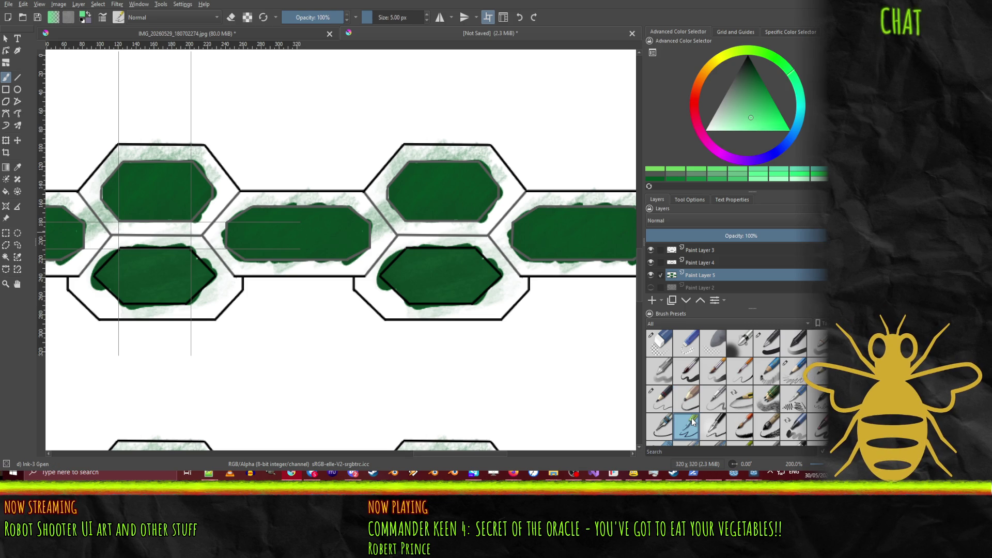
left_click_drag(514, 235, 580, 234)
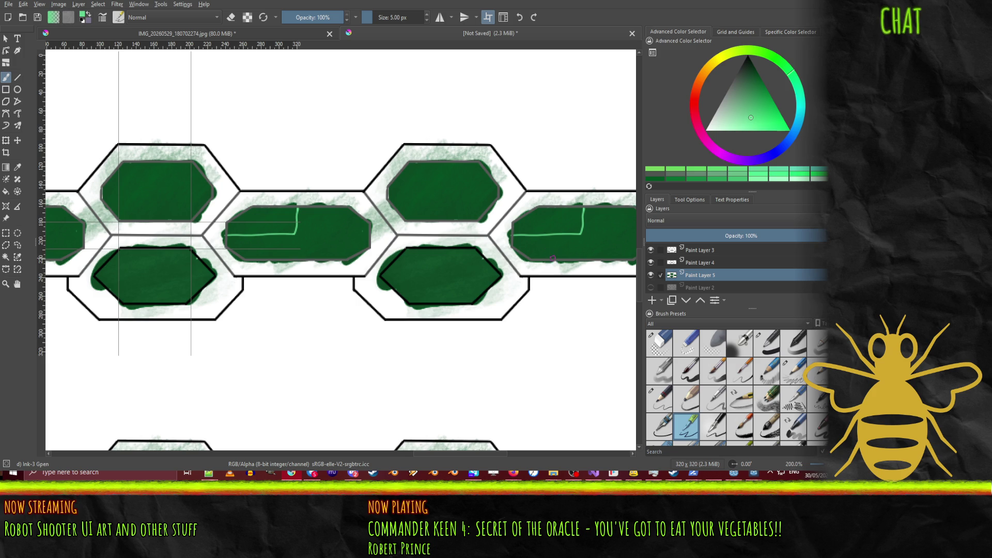
left_click_drag(556, 251, 606, 255)
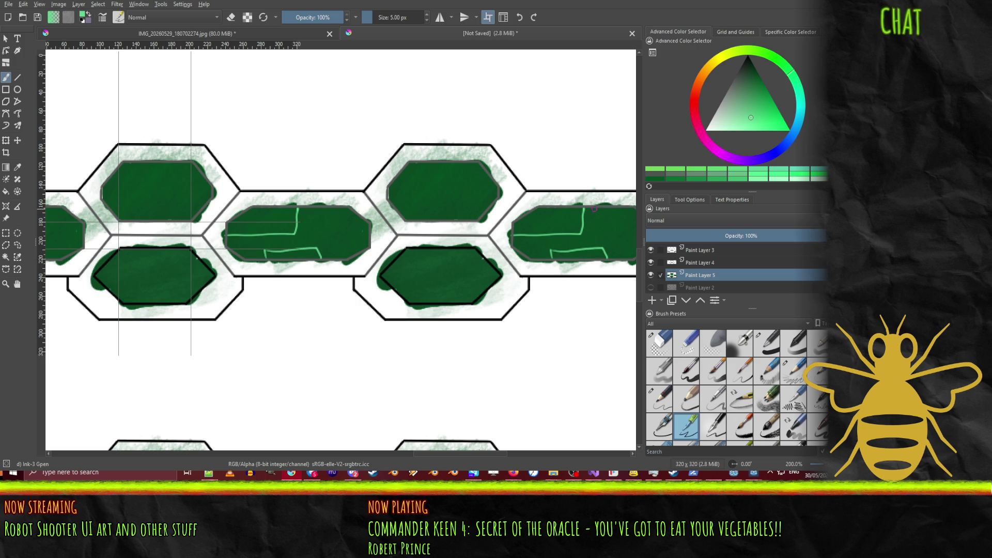
Step: Add more horizontal, vertical, L- and U-shaped circuit traces inside both middle bars
left_click_drag(310, 216, 356, 212)
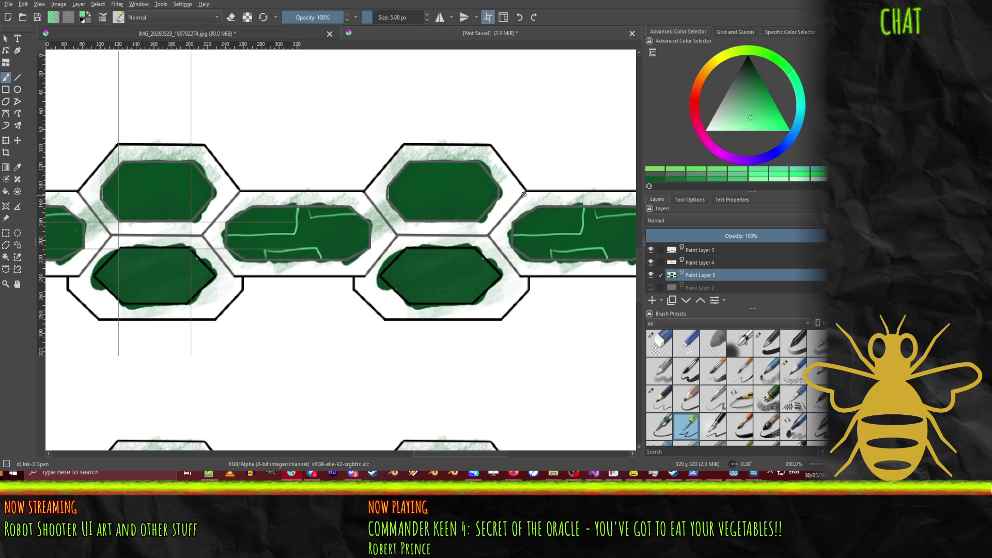
left_click_drag(562, 208, 561, 255)
mouse_move(513, 230)
left_mouse_down()
mouse_move(529, 229)
mouse_move(528, 214)
mouse_move(531, 258)
mouse_move(547, 242)
mouse_move(636, 245)
left_mouse_up()
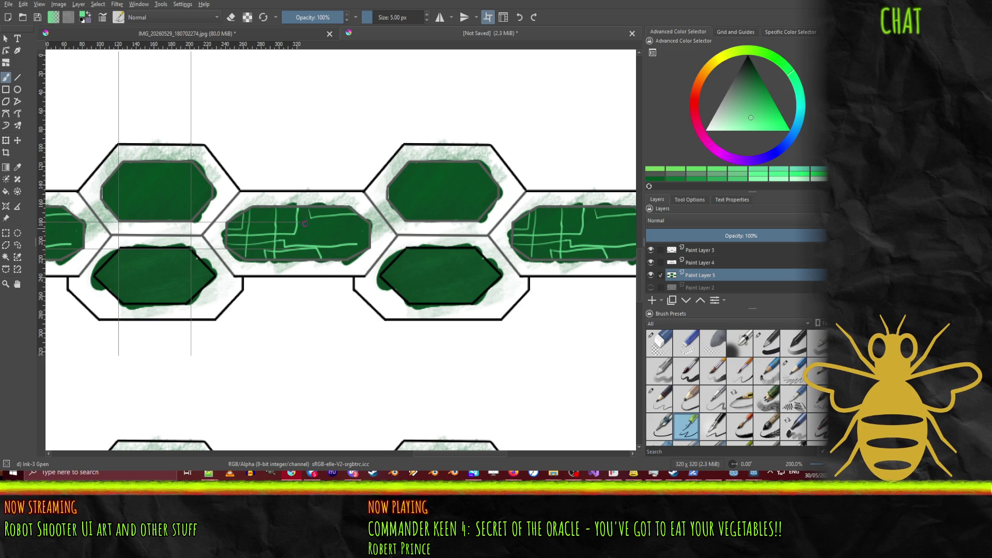
left_click_drag(305, 210, 295, 253)
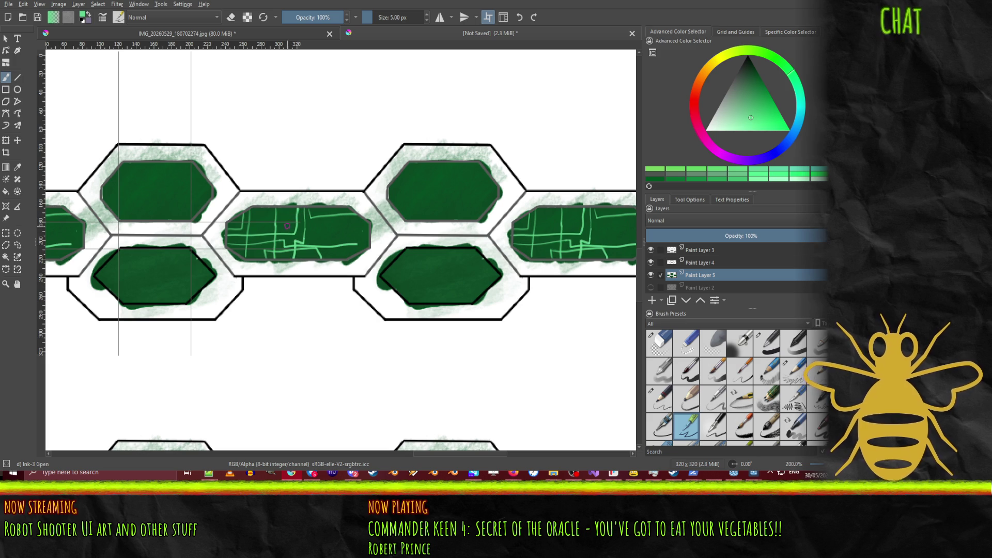
mouse_move(291, 213)
left_mouse_down()
mouse_move(320, 227)
mouse_move(322, 208)
left_mouse_up()
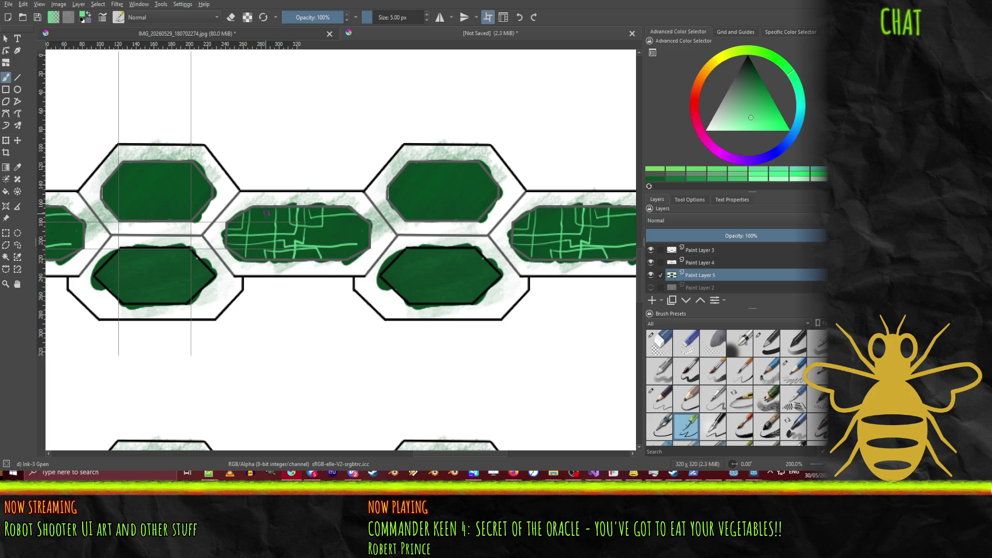
left_click_drag(264, 217, 329, 217)
mouse_move(279, 236)
left_mouse_down()
mouse_move(279, 248)
mouse_move(258, 255)
left_mouse_up()
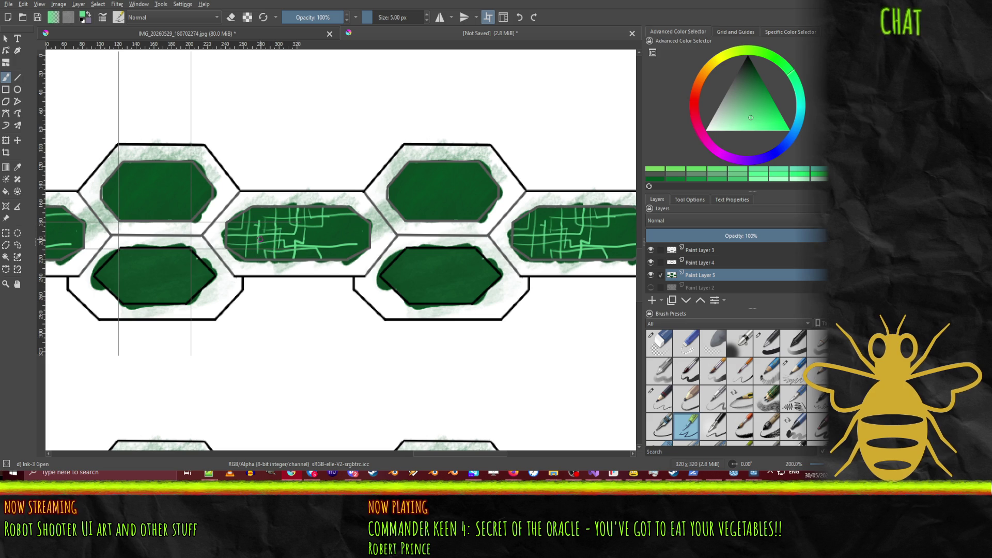
mouse_move(329, 236)
left_mouse_down()
mouse_move(329, 209)
mouse_move(333, 256)
left_mouse_up()
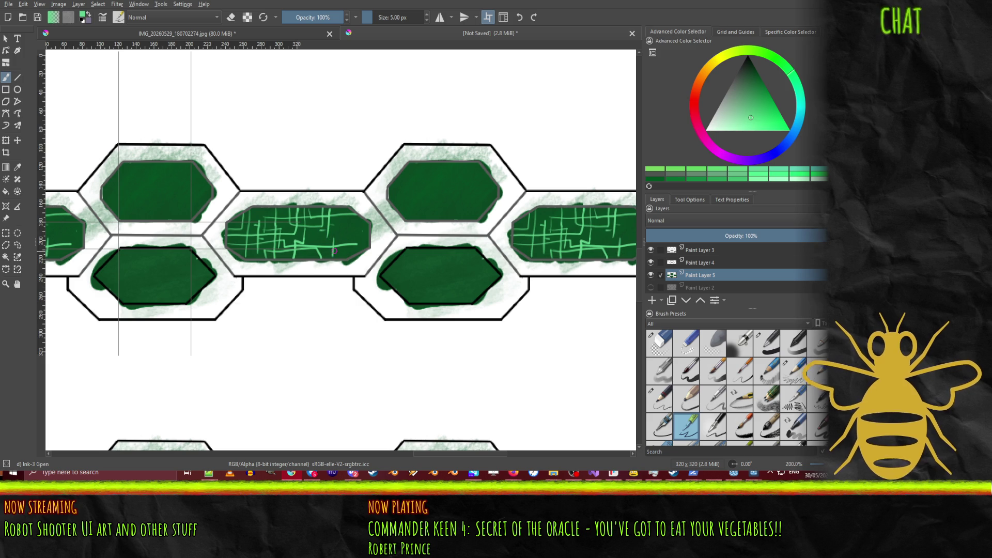
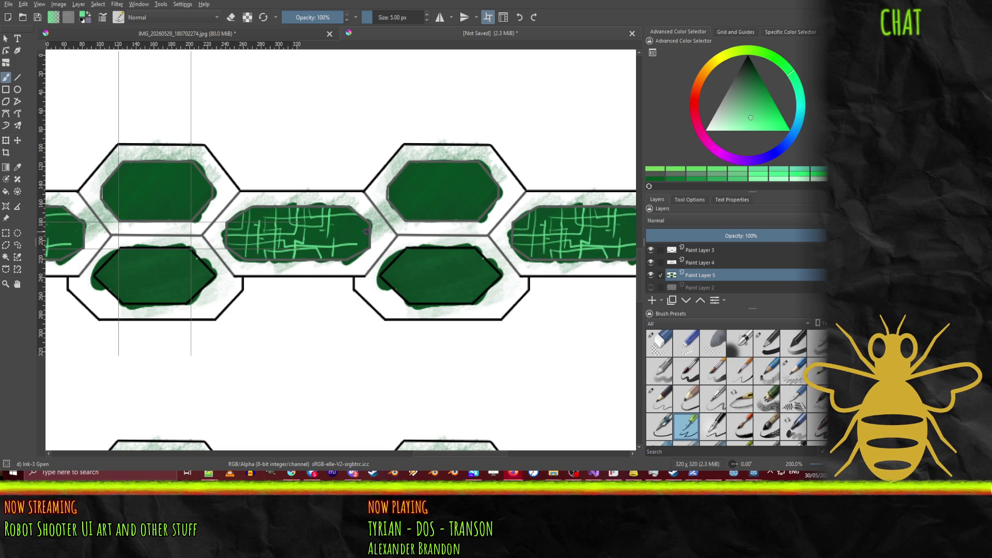
Step: Draw two short light-green circuit lines on the middle panel, then pick another green shade
mouse_move(369, 232)
left_mouse_down()
mouse_move(354, 232)
mouse_move(367, 238)
left_mouse_up()
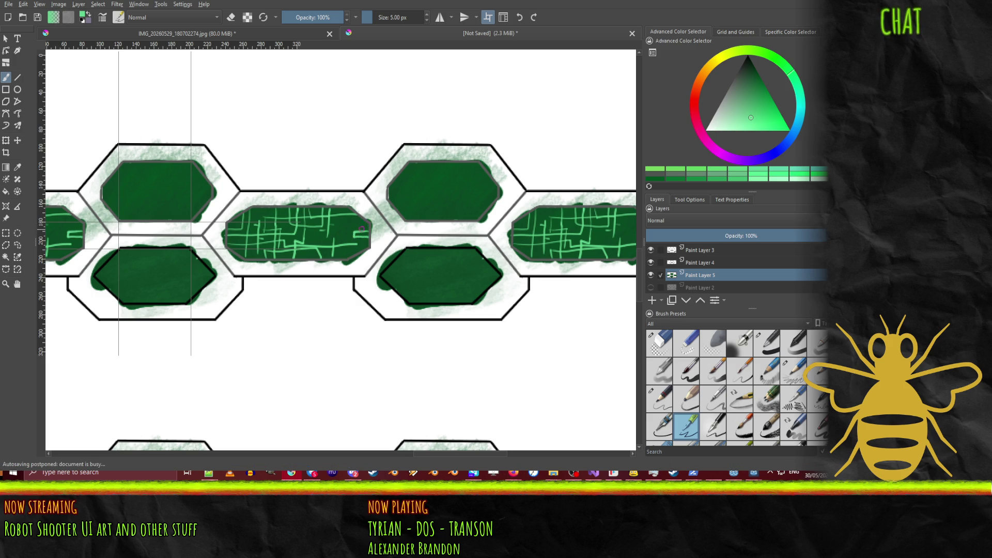
left_click_drag(347, 223, 345, 235)
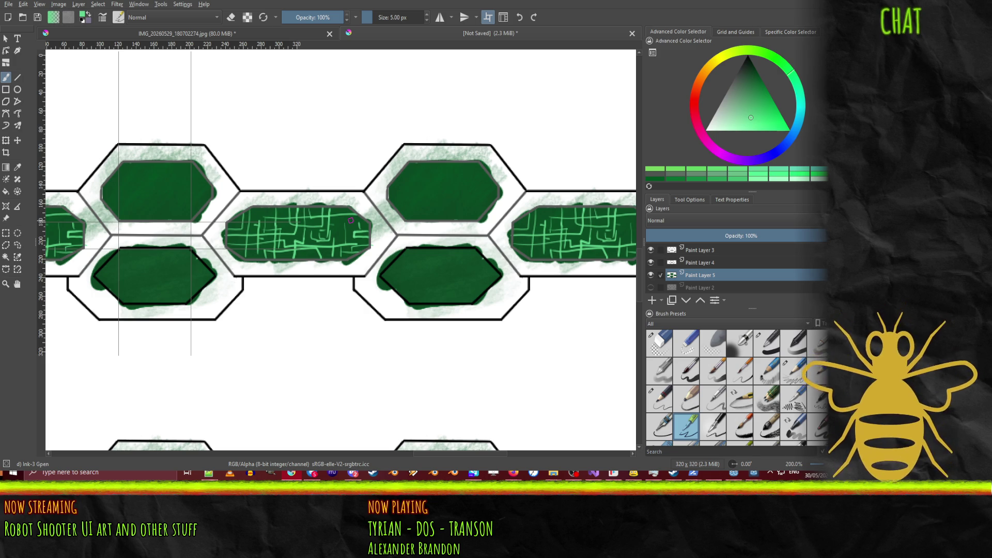
left_click_drag(754, 110, 758, 87)
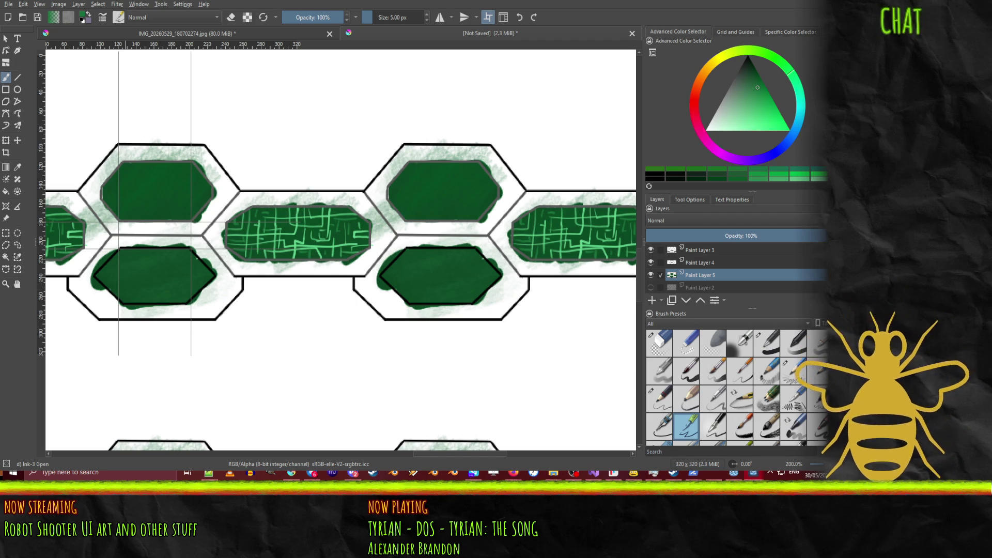
Step: Add Paint Layer 6, set the paint colour to near black, and select the Basic-1 brush
left_click(652, 300)
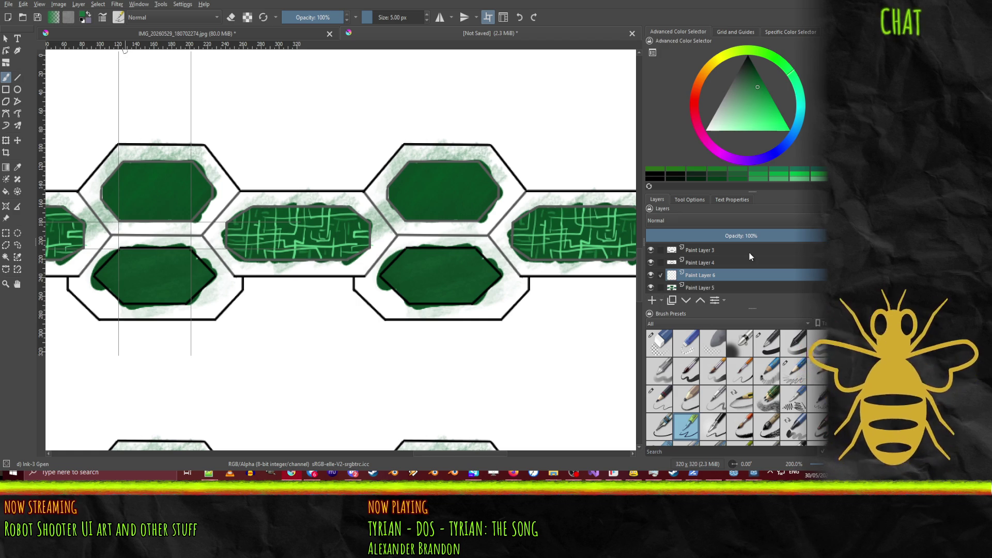
mouse_move(787, 76)
left_mouse_down()
mouse_move(803, 114)
mouse_move(786, 147)
mouse_move(744, 156)
mouse_move(704, 137)
mouse_move(704, 87)
mouse_move(696, 137)
left_mouse_up()
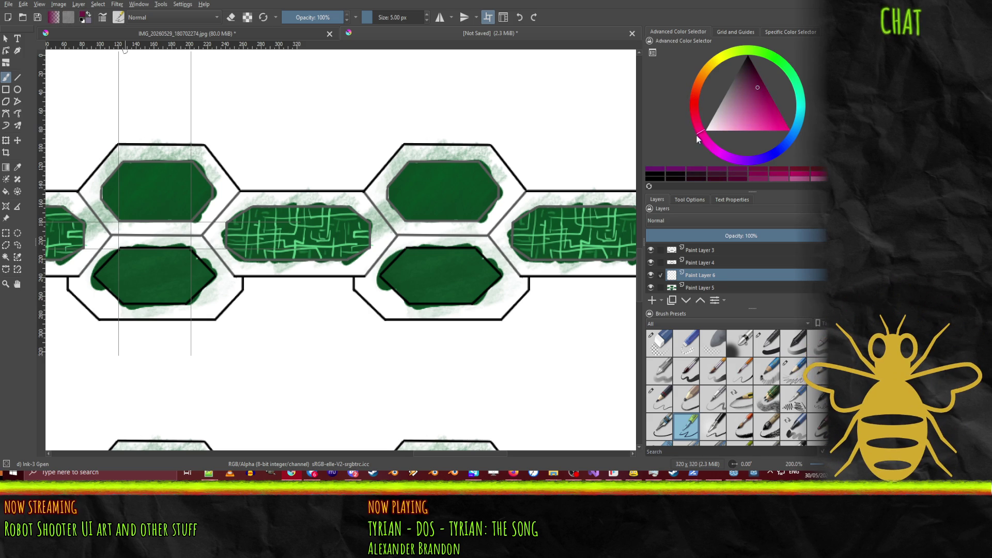
mouse_move(752, 112)
left_mouse_down()
mouse_move(746, 77)
mouse_move(754, 72)
left_mouse_up()
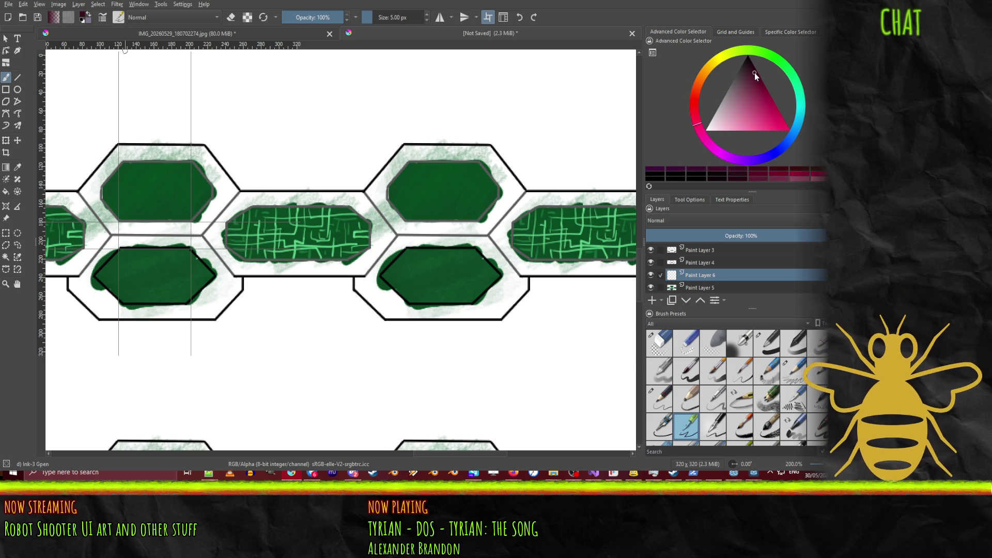
mouse_move(697, 120)
left_mouse_down()
mouse_move(699, 81)
mouse_move(754, 70)
mouse_move(743, 67)
left_mouse_up()
left_click(752, 76)
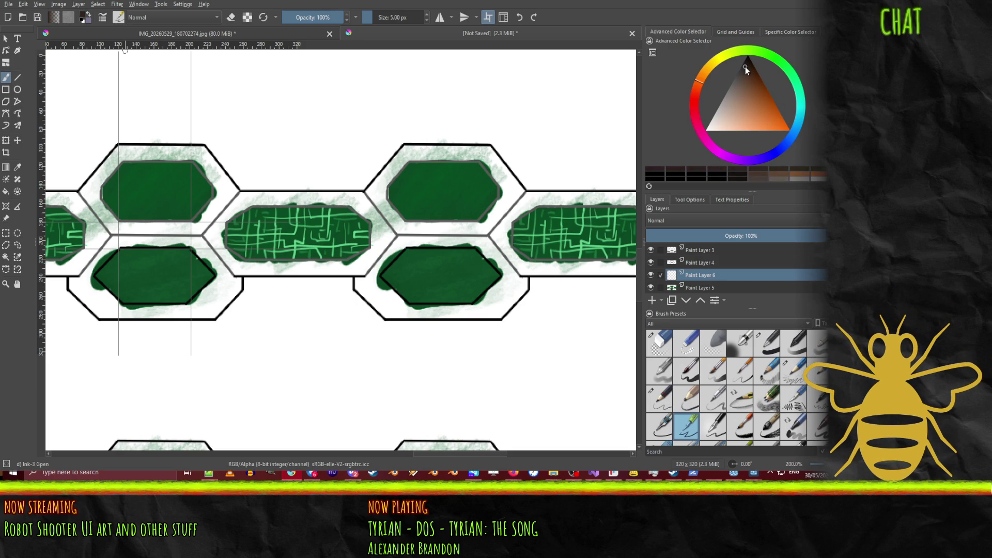
left_click(742, 72)
left_click_drag(742, 73, 743, 71)
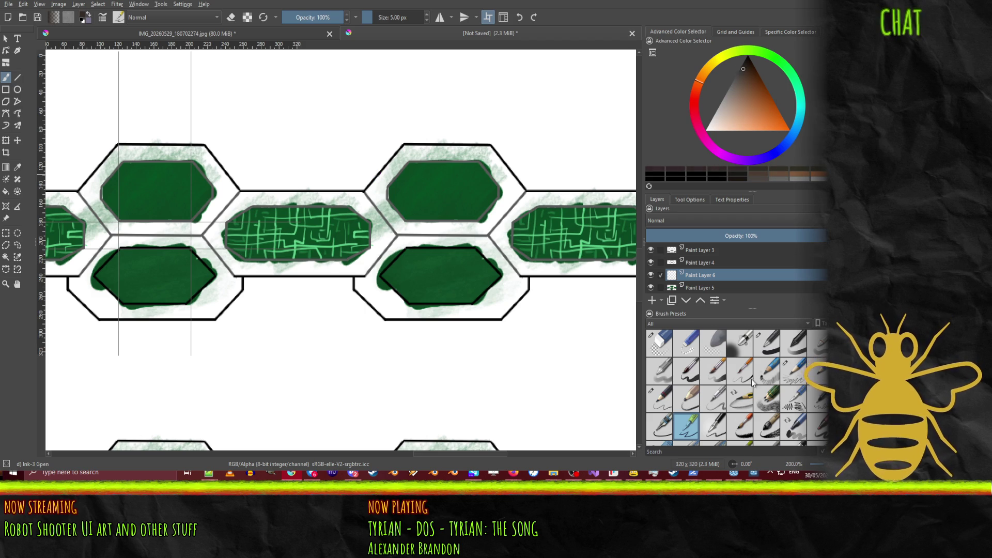
left_click(769, 339)
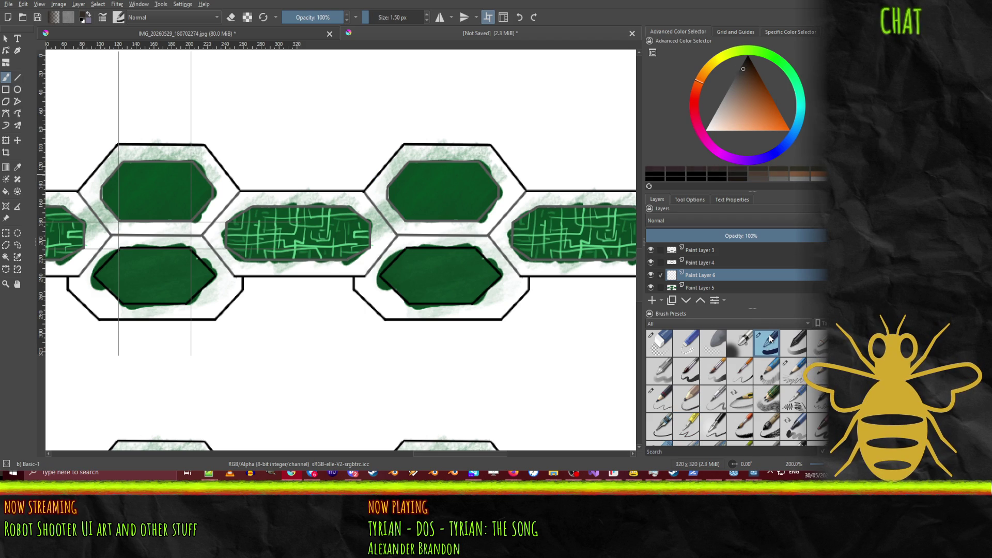
Step: Shrink the brush to about 4 px and paint dark strokes at the circuit panel's left end
mouse_move(361, 265)
left_mouse_down()
mouse_move(372, 252)
mouse_move(350, 267)
mouse_move(372, 259)
mouse_move(364, 254)
left_mouse_up()
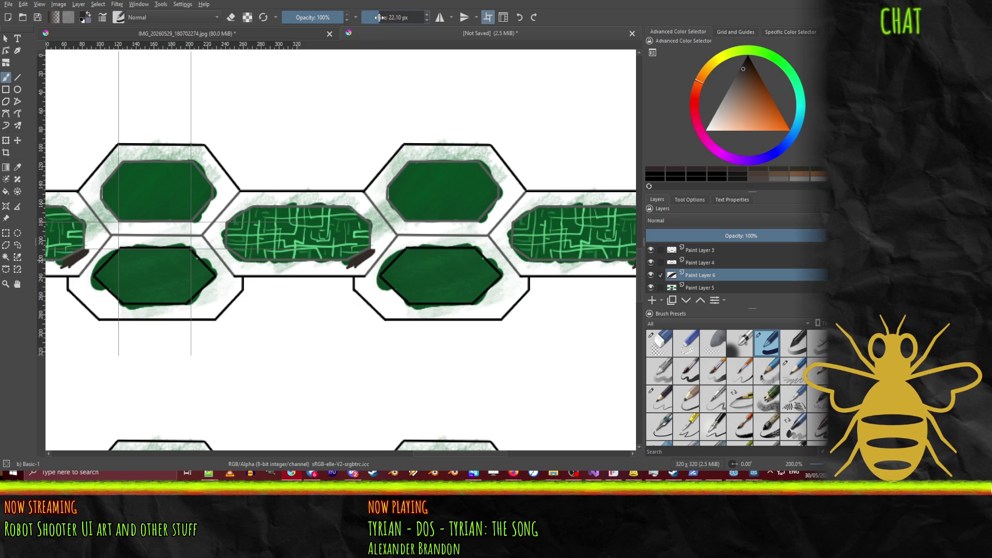
left_click_drag(383, 18, 371, 18)
left_click_drag(362, 264, 393, 236)
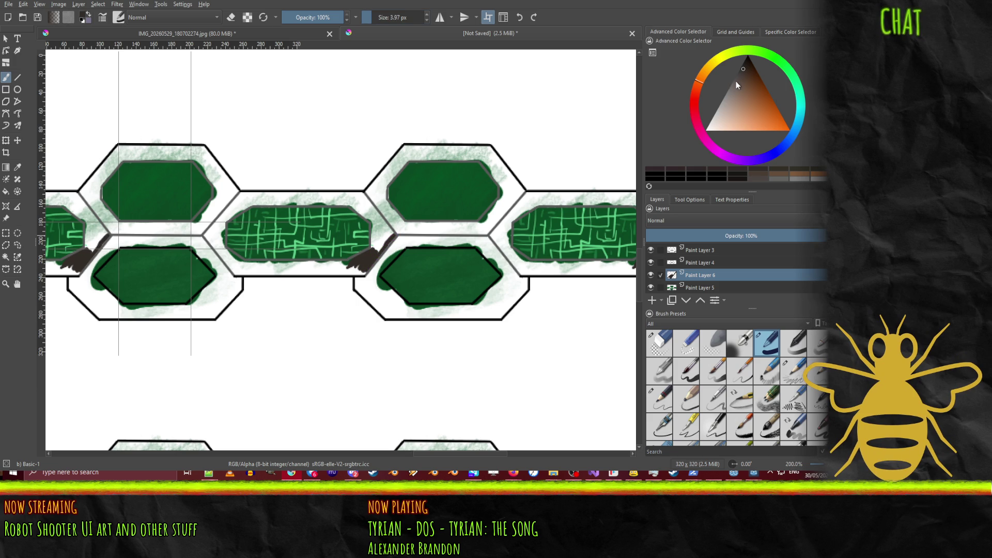
Step: Paint lighter grey over the dark strokes and up the middle panel's left edge
left_click_drag(739, 79, 731, 87)
mouse_move(361, 266)
left_mouse_down()
mouse_move(375, 251)
mouse_move(357, 262)
mouse_move(367, 253)
mouse_move(376, 258)
left_mouse_up()
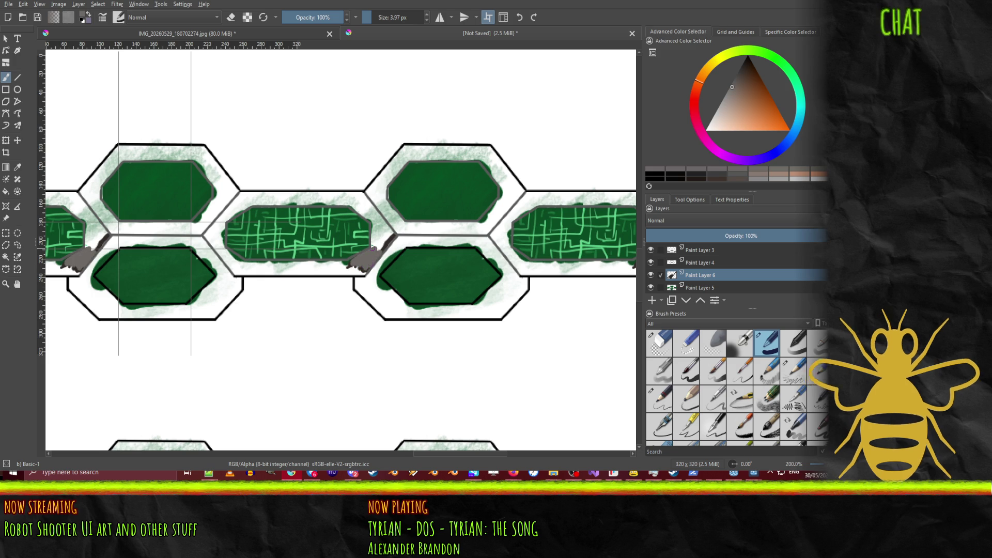
left_click(734, 82)
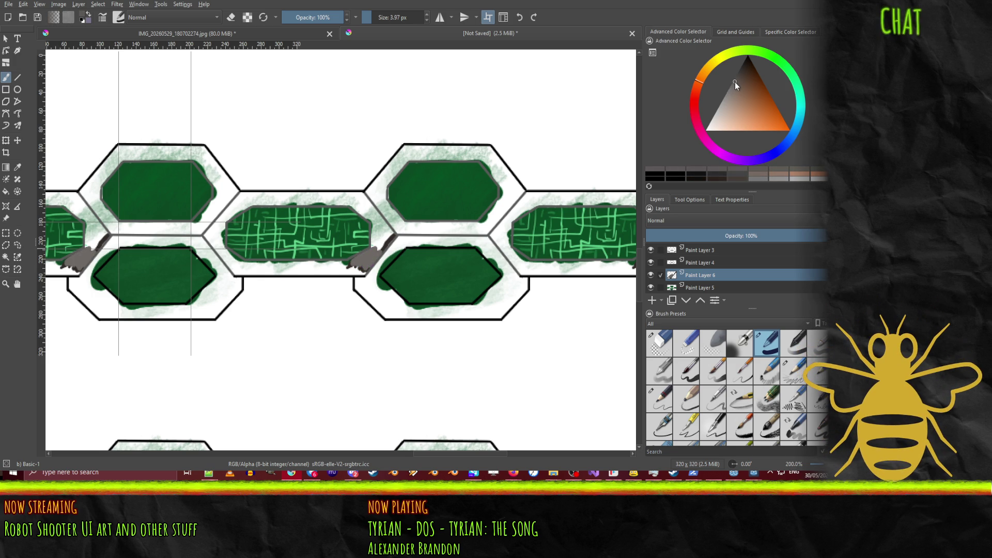
mouse_move(367, 256)
left_mouse_down()
mouse_move(388, 240)
mouse_move(375, 243)
mouse_move(374, 223)
mouse_move(380, 234)
mouse_move(391, 227)
left_mouse_up()
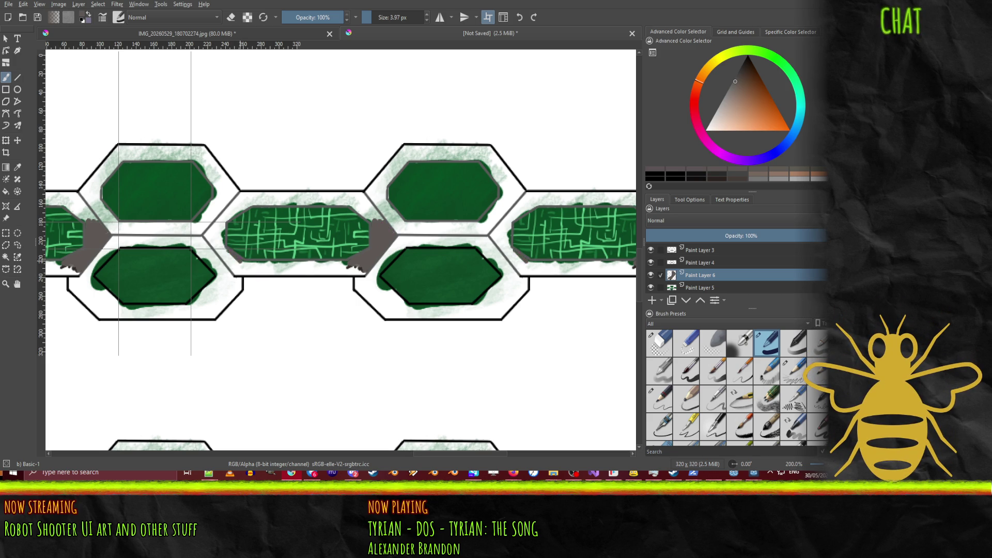
mouse_move(222, 249)
left_mouse_down()
mouse_move(224, 219)
mouse_move(252, 202)
left_mouse_up()
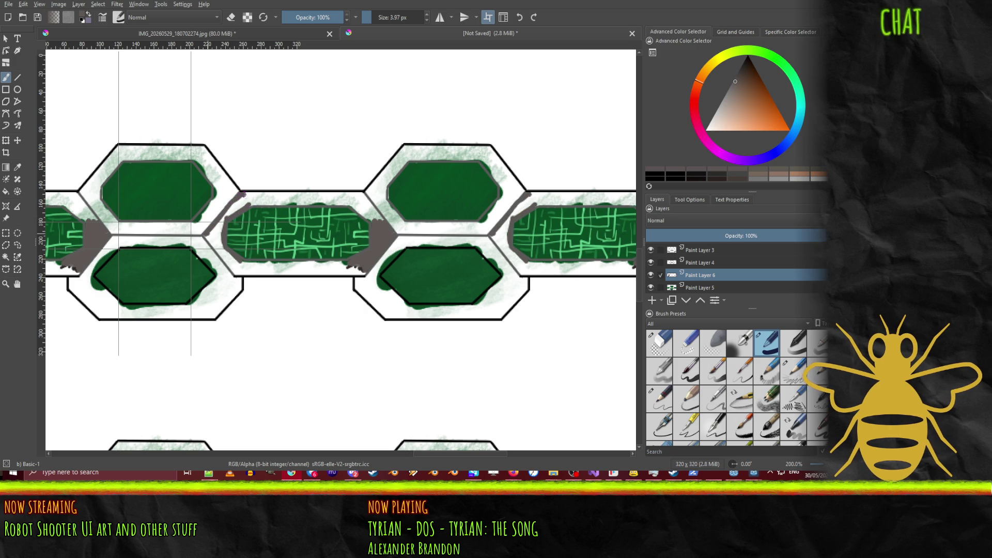
Step: Paint dark grey strokes along the band's top, bottom and slanted edges
mouse_move(243, 194)
left_mouse_down()
mouse_move(357, 194)
mouse_move(391, 239)
left_mouse_up()
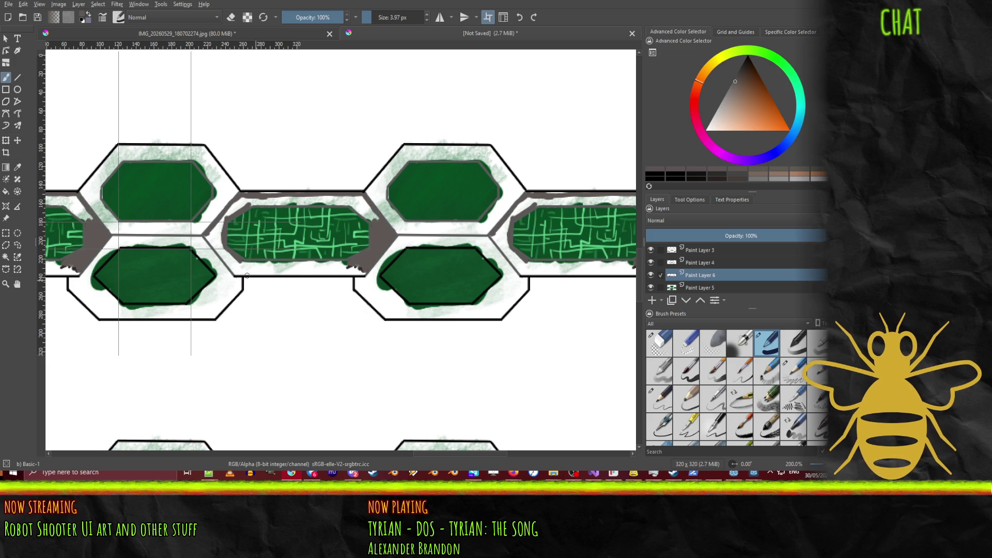
left_click_drag(235, 273, 364, 274)
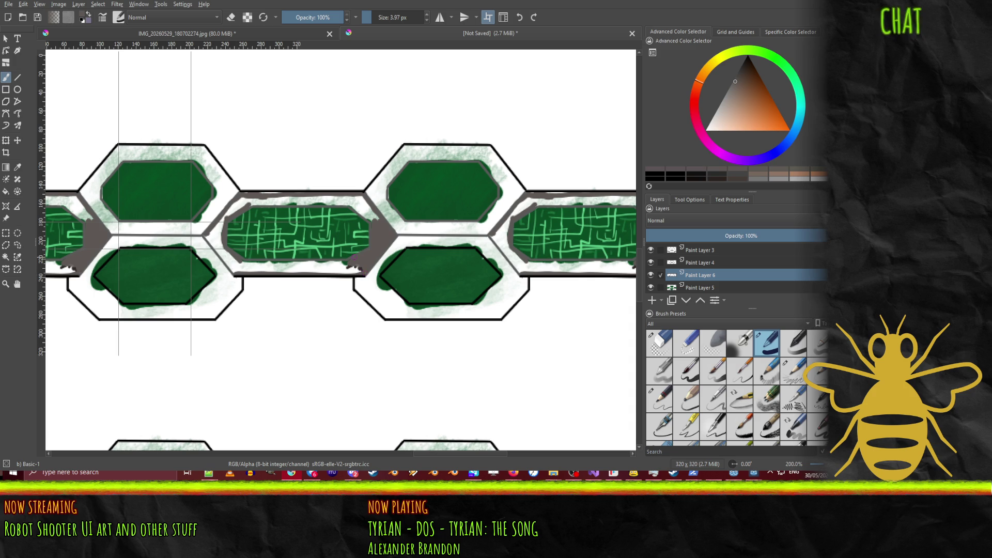
left_click_drag(262, 262, 346, 262)
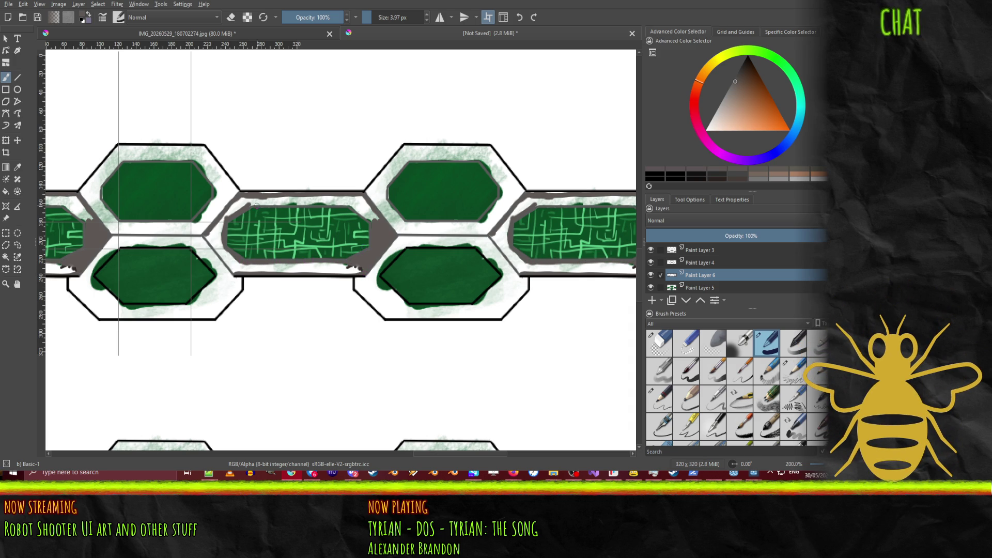
mouse_move(250, 205)
left_mouse_down()
mouse_move(348, 204)
mouse_move(367, 215)
left_mouse_up()
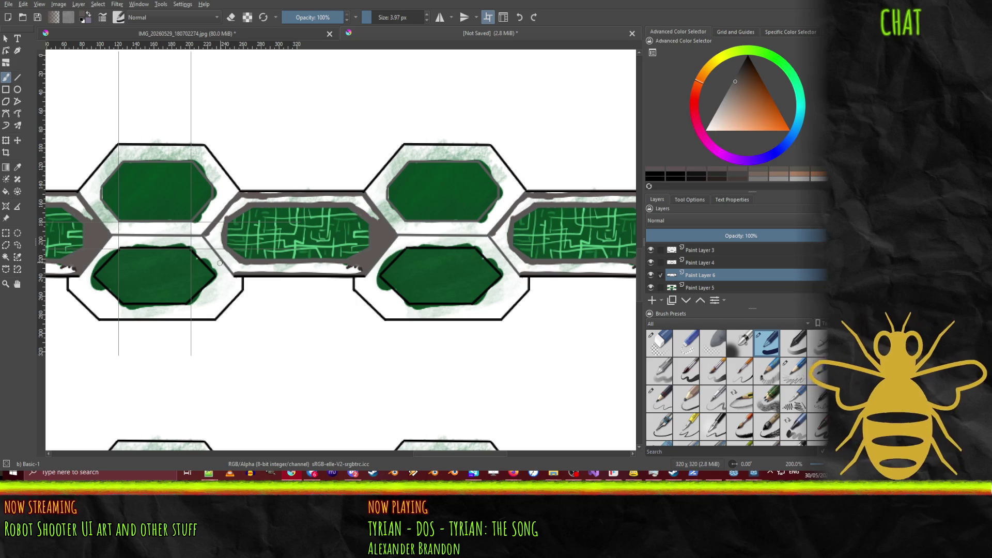
left_click_drag(205, 237, 230, 273)
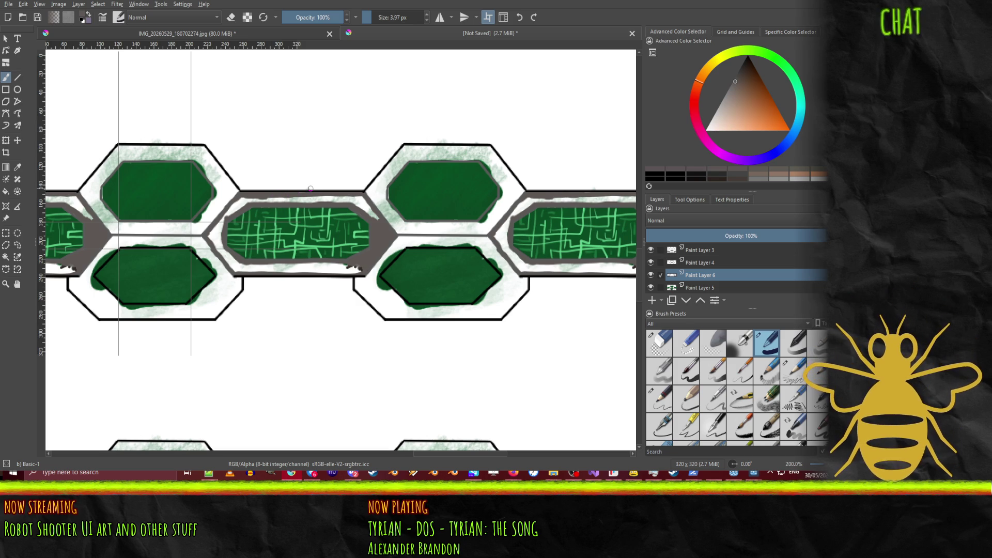
Step: Fill the white bands at the left end, top and bottom of the connector with grey
key("f")
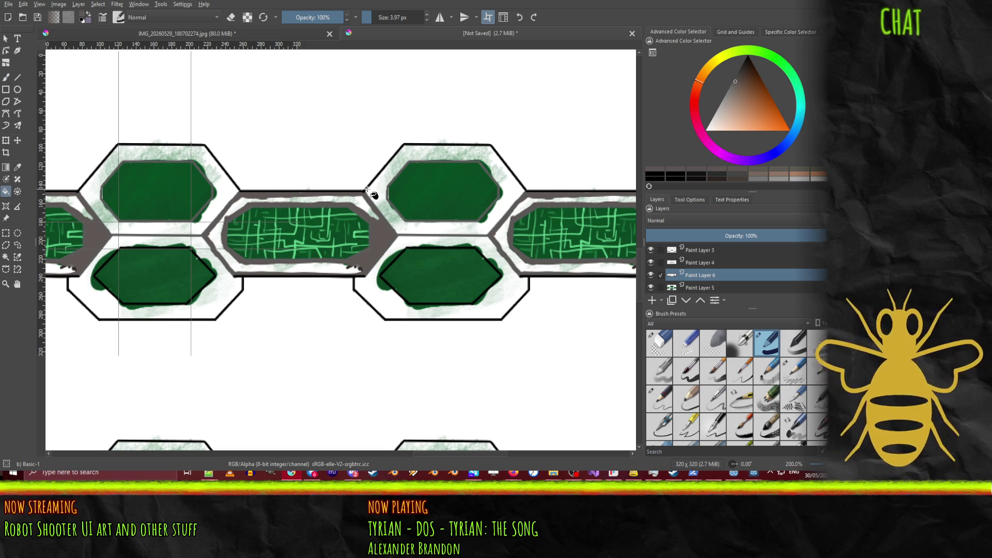
left_click(218, 231)
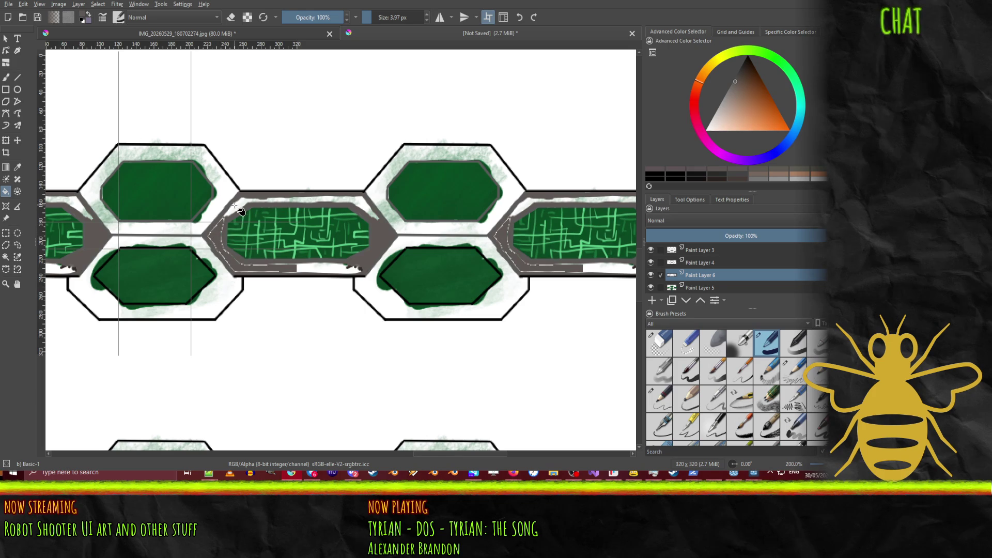
left_click(240, 204)
left_click(331, 197)
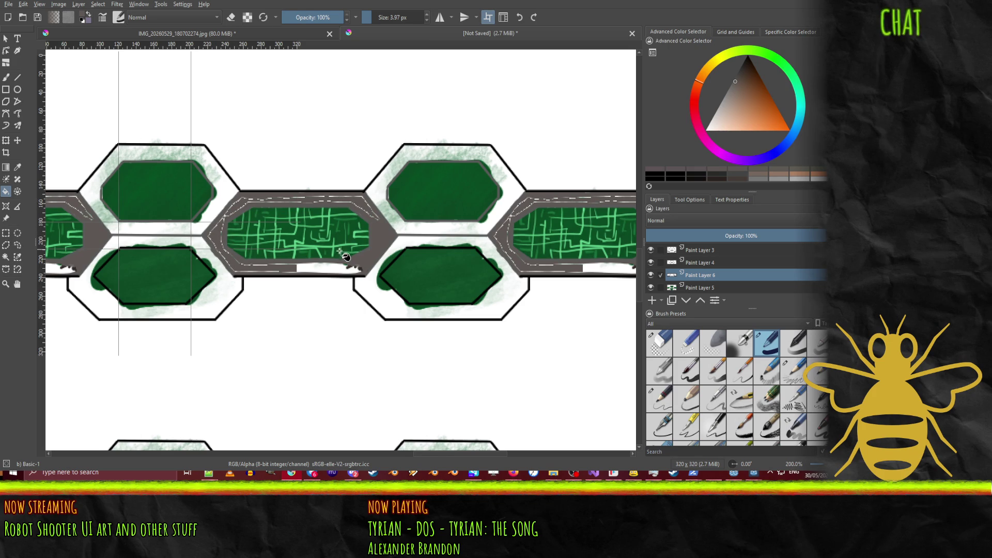
left_click(326, 269)
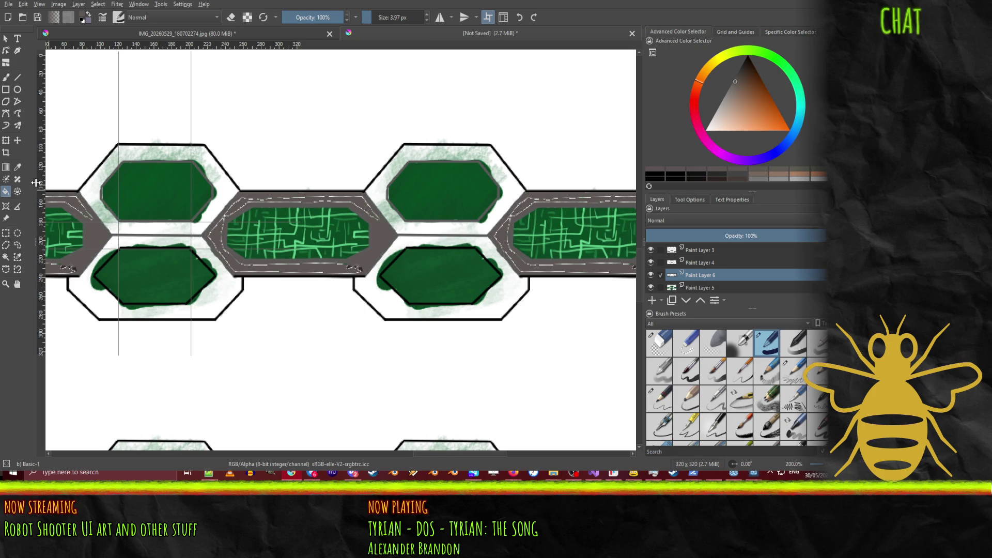
Step: Brush grey over the remaining white dashes and streaks on the top, bottom and diagonal edges
left_click(5, 77)
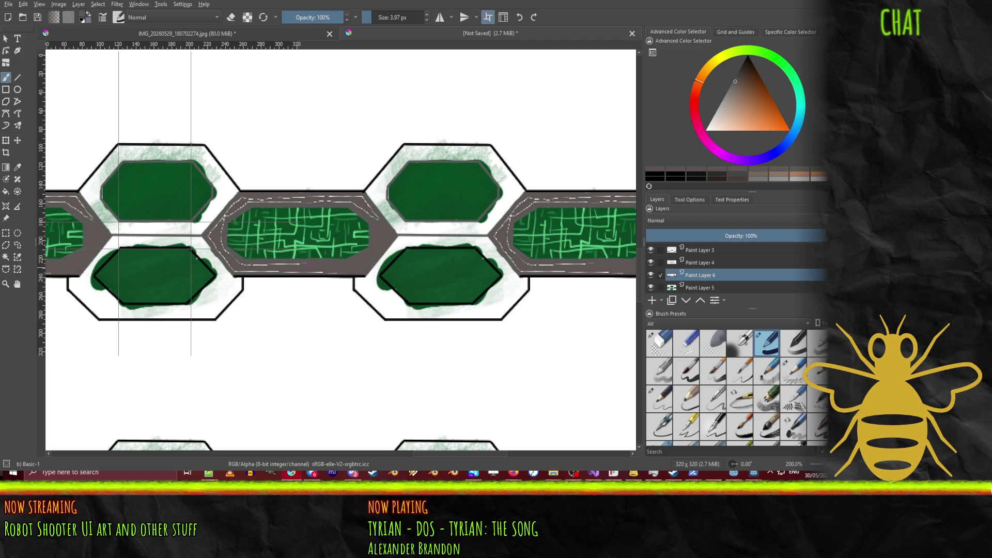
left_click_drag(260, 265, 248, 265)
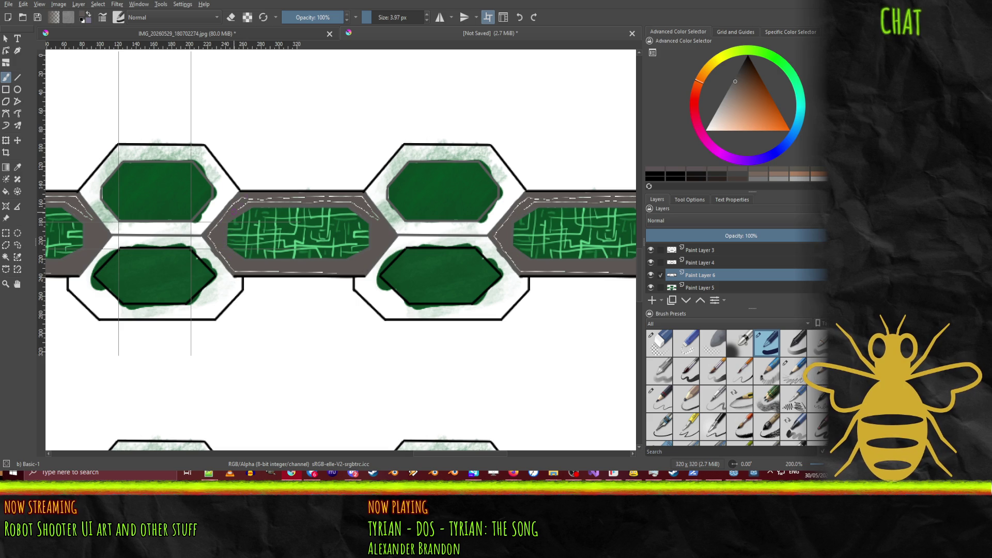
left_click_drag(250, 199, 349, 202)
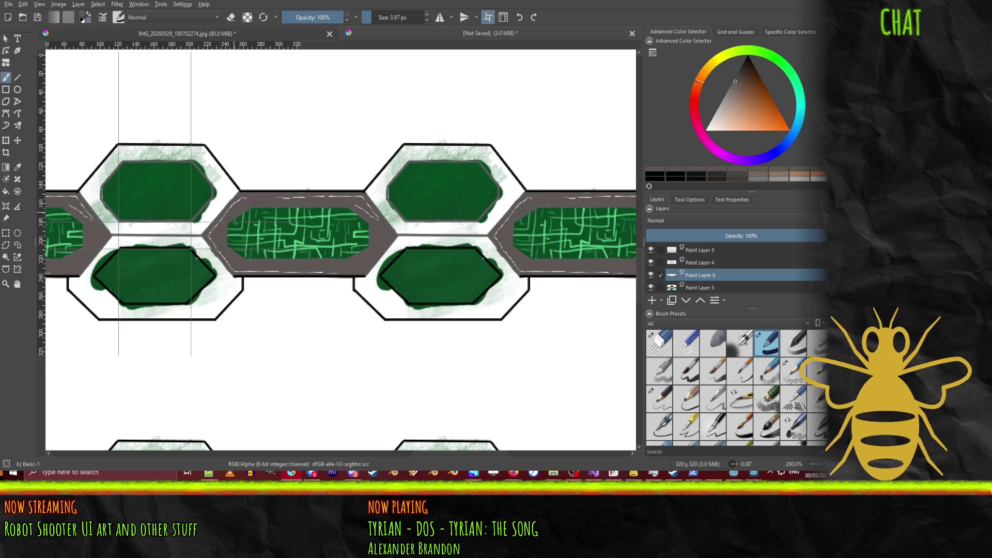
left_click_drag(307, 197, 350, 197)
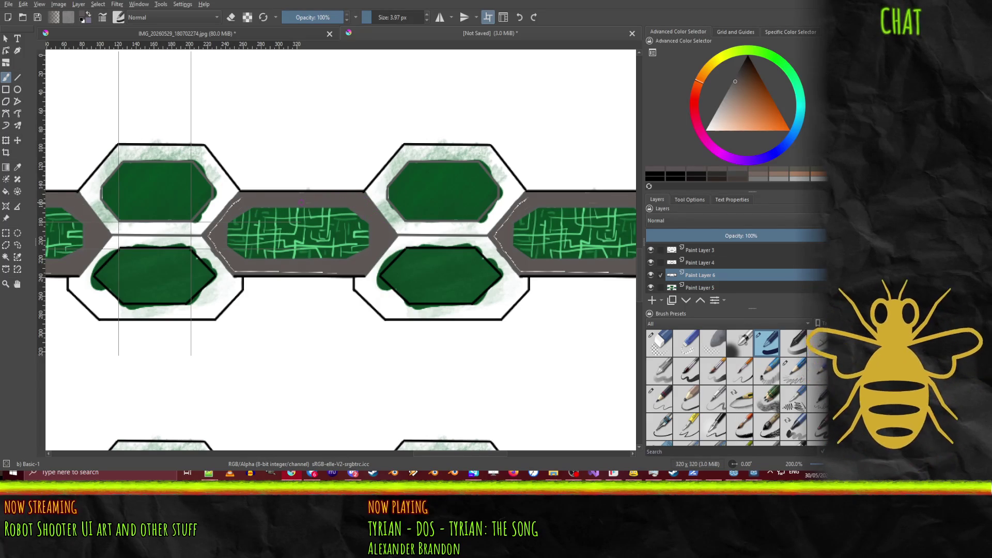
left_click_drag(209, 237, 226, 211)
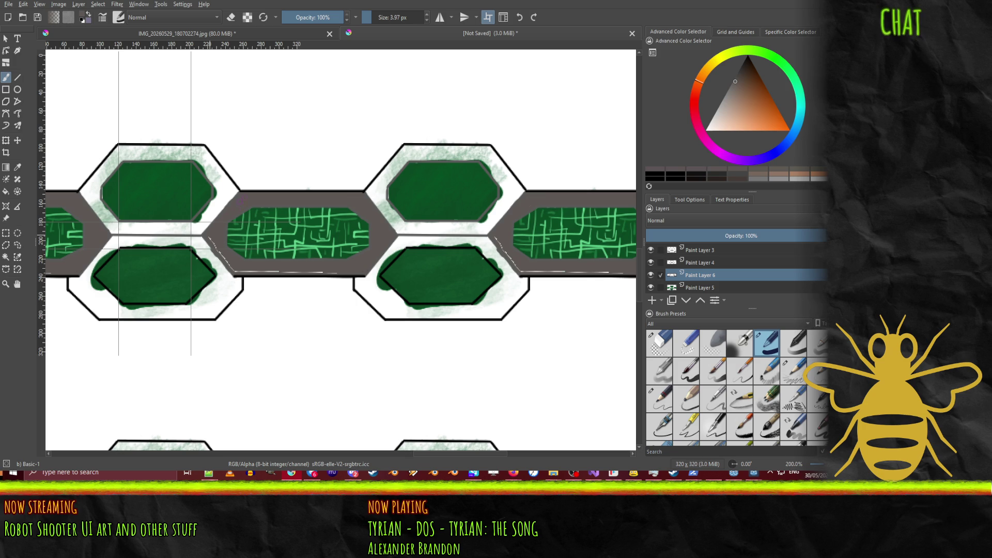
mouse_move(216, 247)
left_mouse_down()
mouse_move(226, 262)
mouse_move(308, 272)
left_mouse_up()
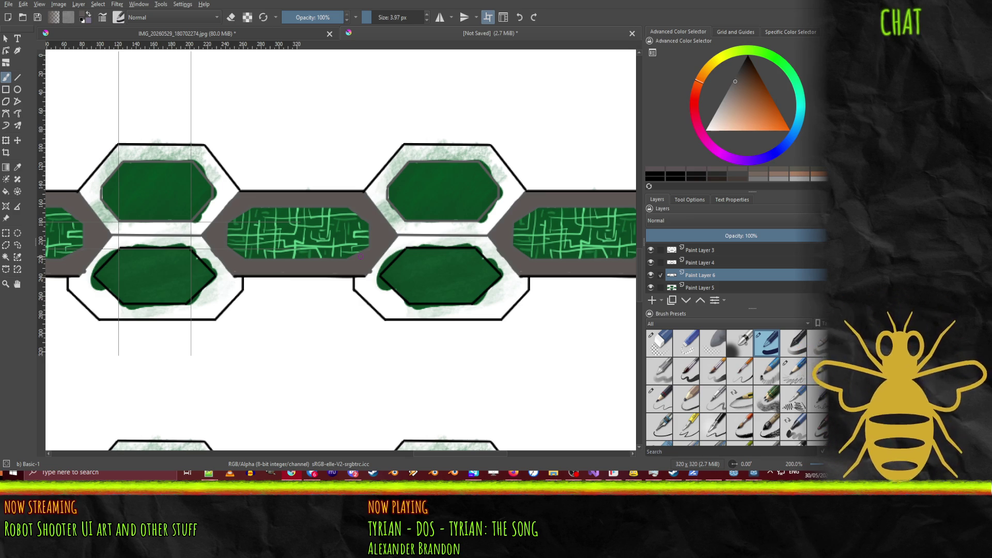
Step: Select Paint Layer 3, then Paint Layer 4 in the Layers docker
left_click(697, 250)
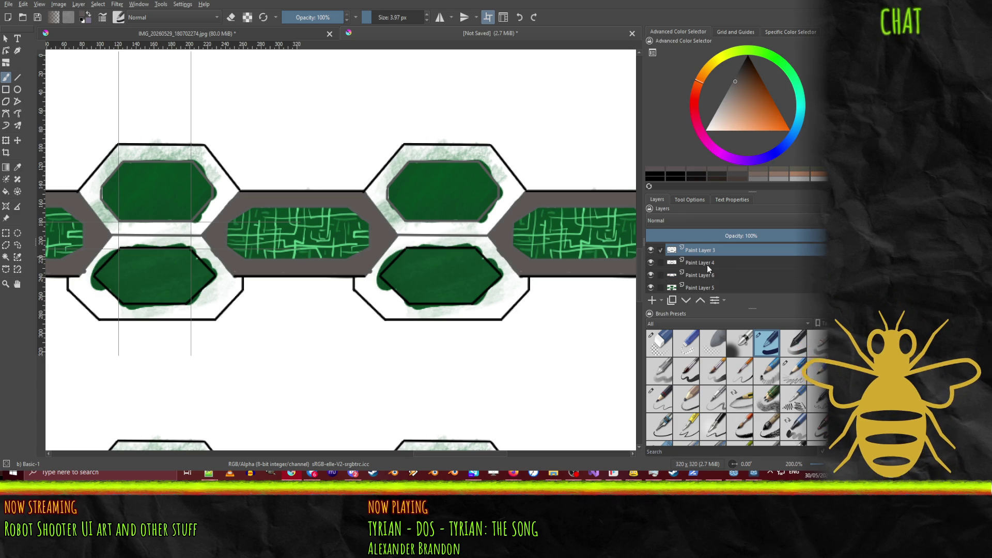
left_click(709, 263)
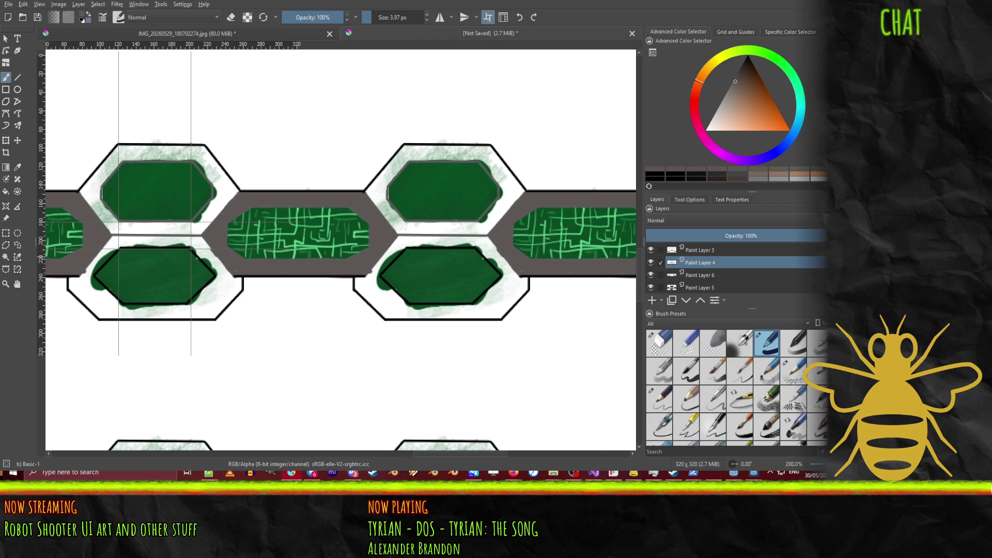
Step: Pick a very dark green and paint a line along the circuit panel's top edge
left_click(796, 84)
left_click_drag(762, 85, 746, 60)
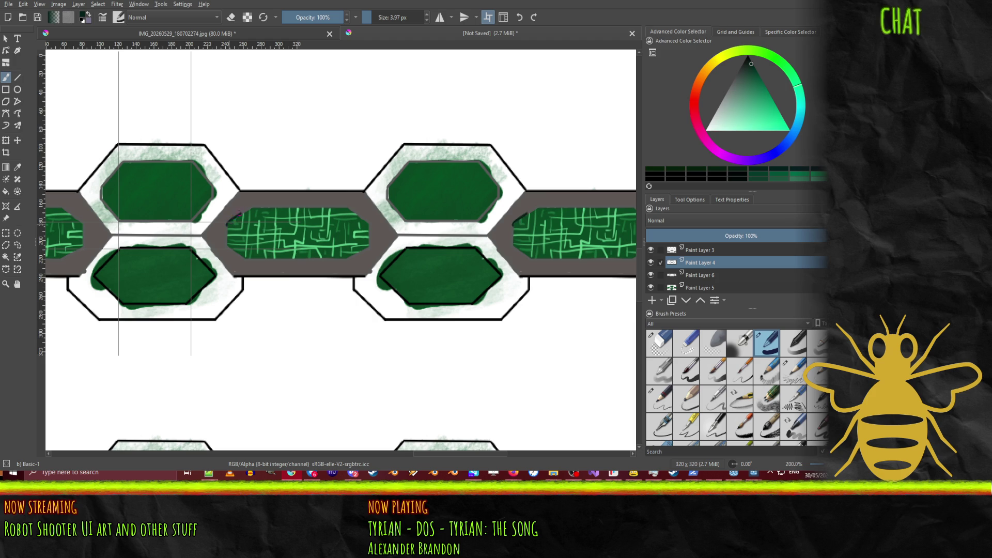
mouse_move(246, 207)
left_mouse_down()
mouse_move(343, 208)
mouse_move(366, 221)
mouse_move(369, 246)
mouse_move(245, 260)
mouse_move(226, 241)
left_mouse_up()
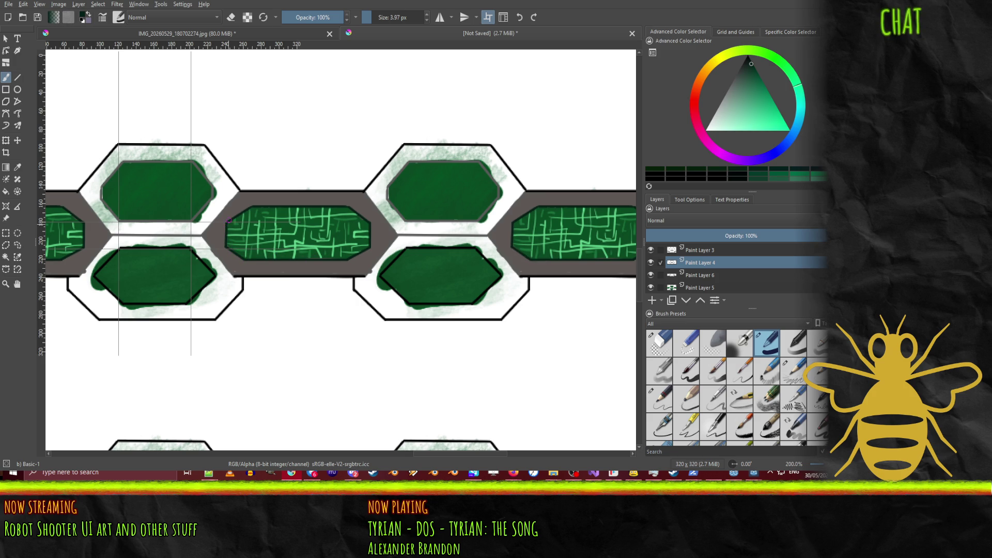
Step: Pick a lighter green and add highlights along the panel's top and bottom edges
mouse_move(755, 73)
left_mouse_down()
mouse_move(740, 105)
mouse_move(739, 97)
left_mouse_up()
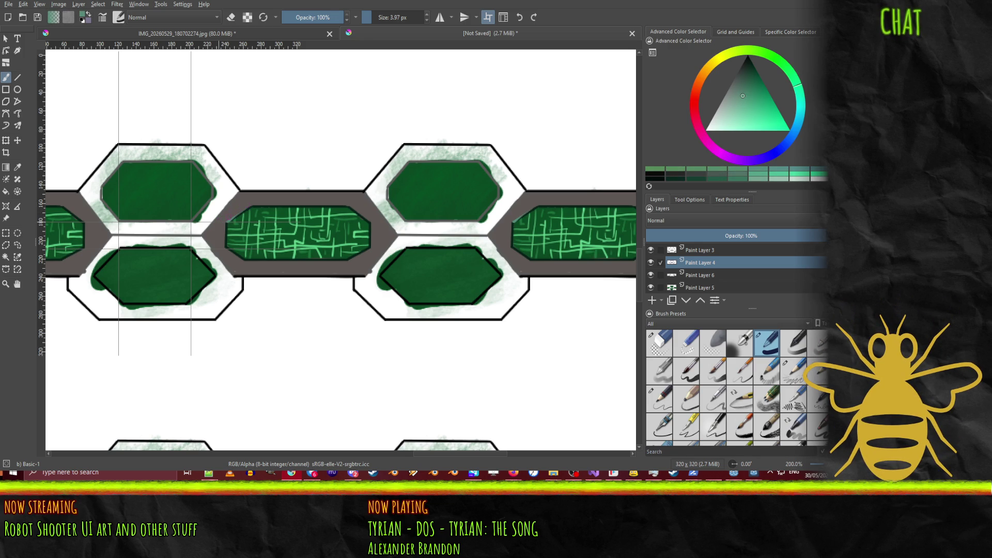
mouse_move(251, 206)
left_mouse_down()
mouse_move(354, 207)
mouse_move(373, 223)
left_mouse_up()
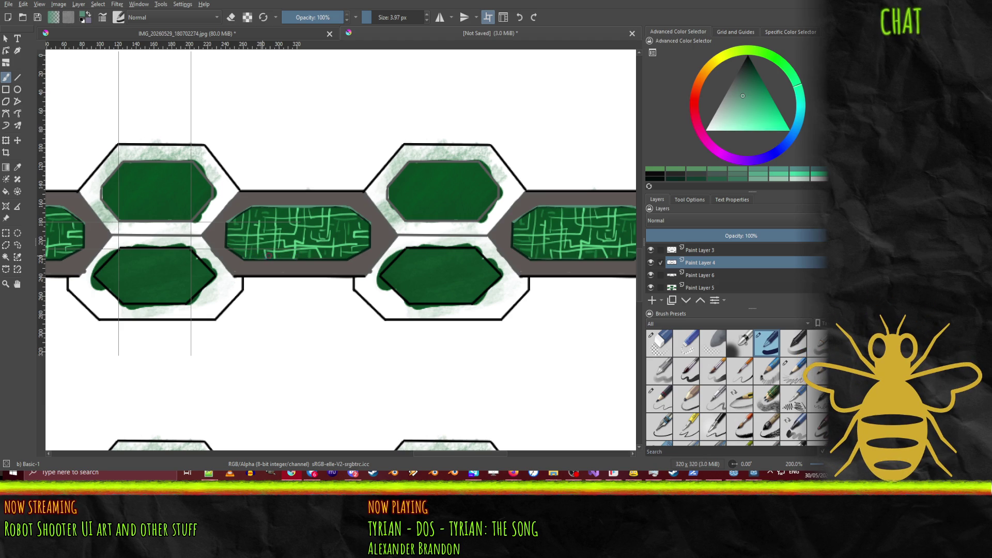
left_click_drag(282, 256, 344, 258)
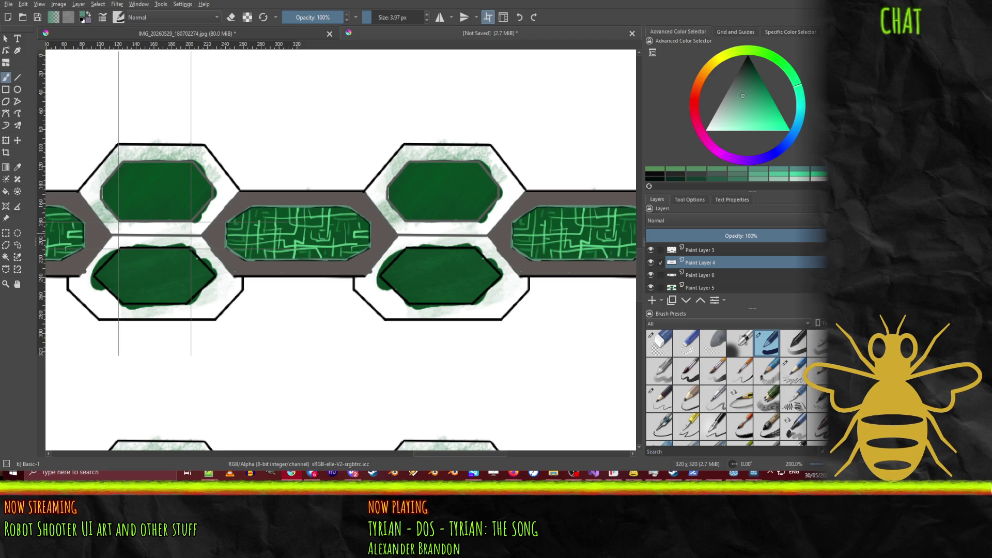
key("d")
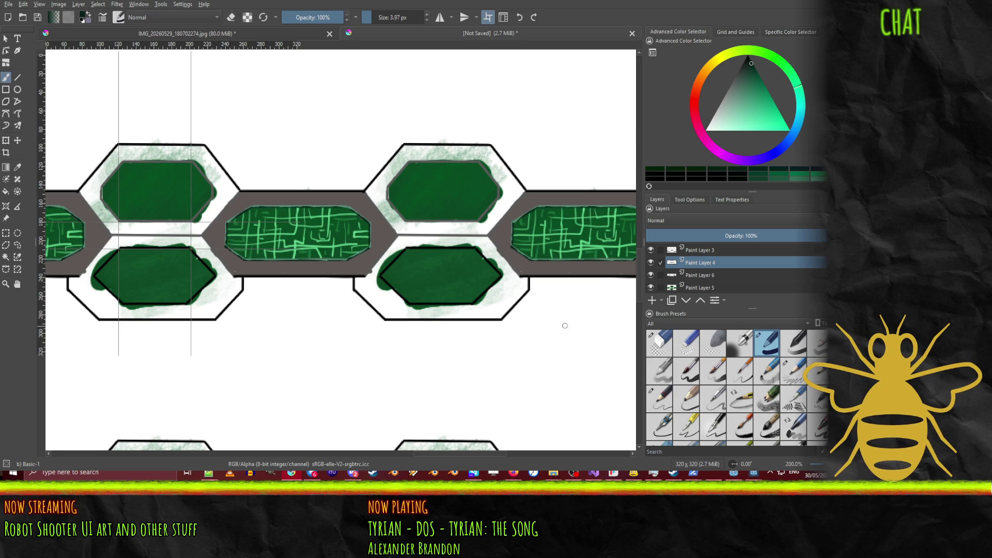
Step: Scroll the canvas view up over the tile strip
scroll(416, 247, "up", 4)
Step: Choose a lighter teal-green and stroke a highlight along the green panel's top bevel
scroll(417, 248, "down", 2)
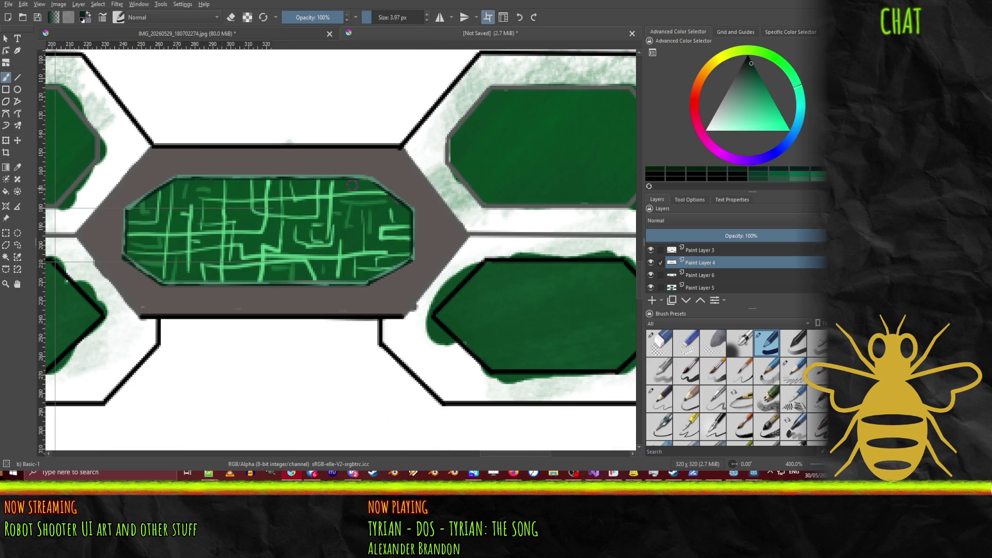
mouse_move(255, 194)
left_mouse_down()
mouse_move(362, 180)
mouse_move(411, 199)
mouse_move(399, 206)
mouse_move(410, 208)
left_mouse_up()
scroll(306, 189, "up", 3)
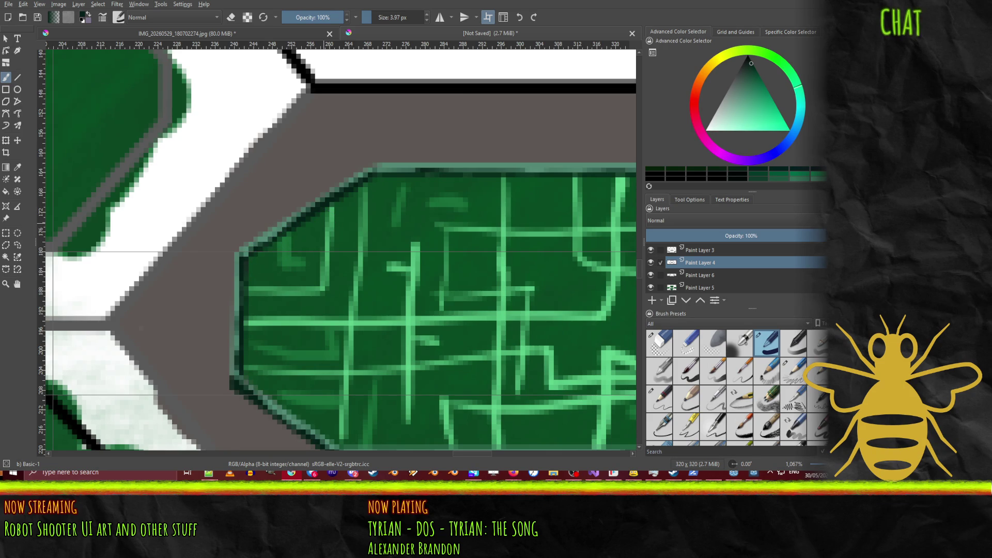
key("x")
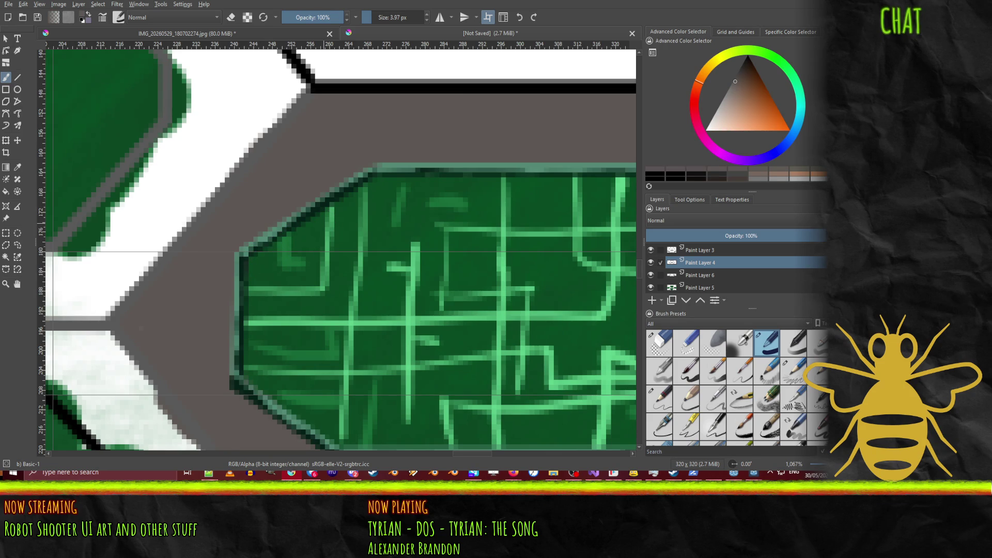
key("x")
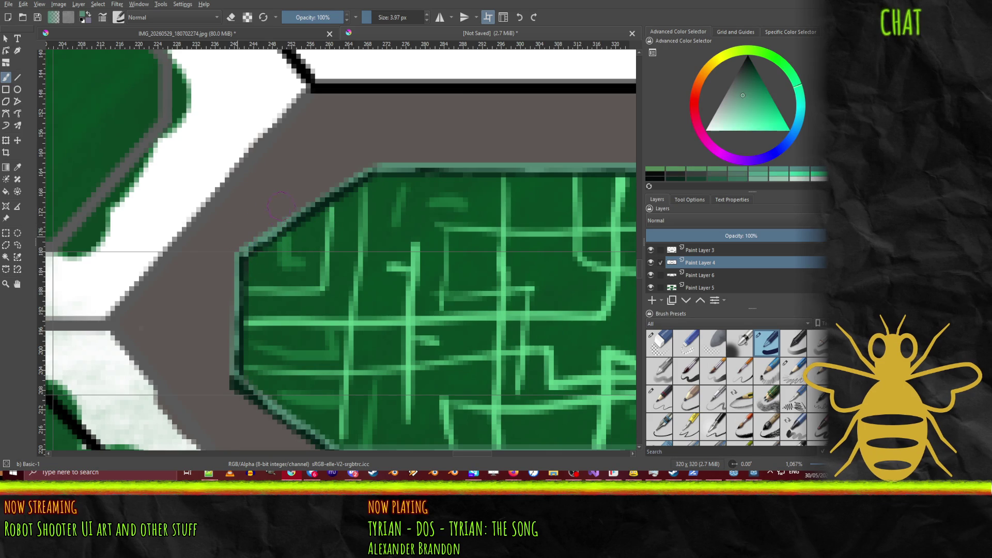
left_click_drag(739, 101, 733, 110)
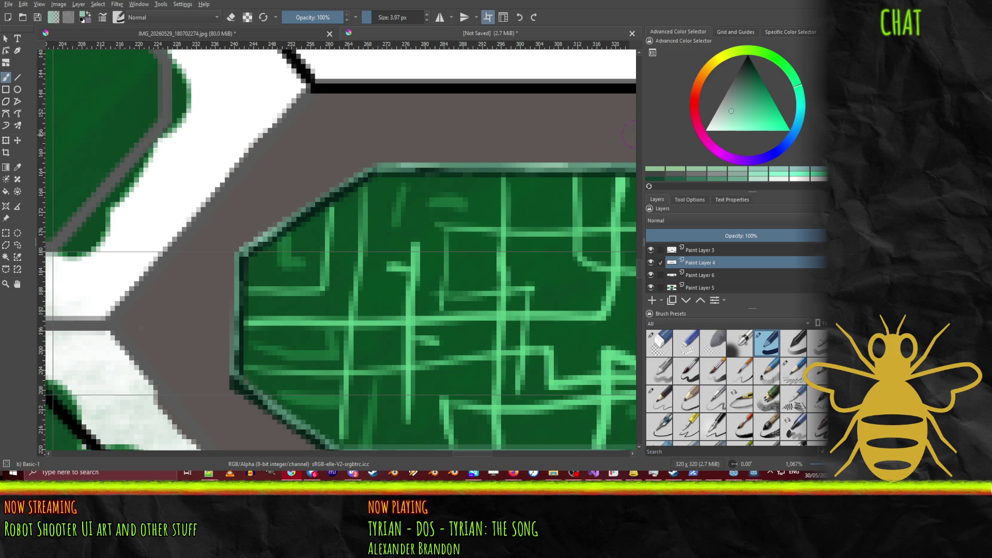
left_click_drag(602, 200, 275, 210)
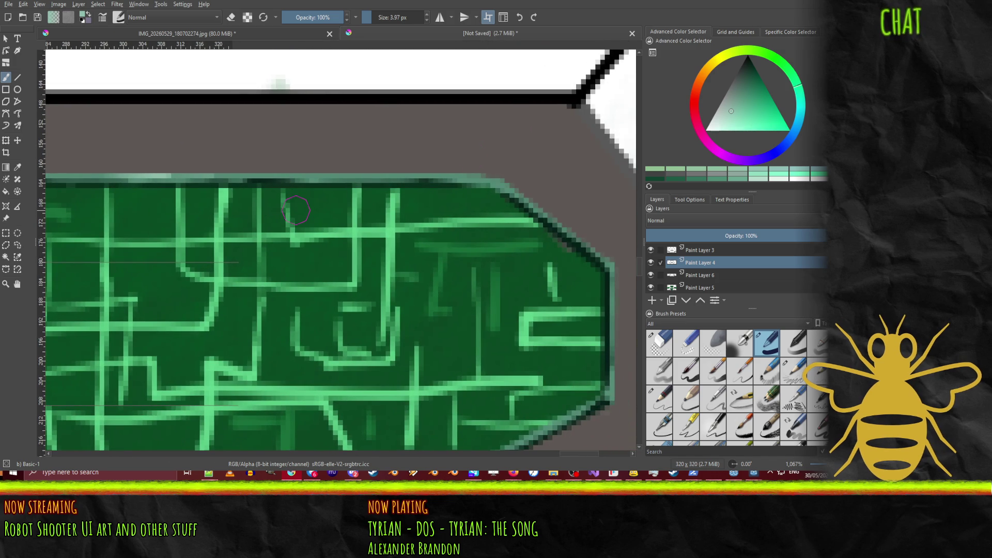
left_click_drag(439, 177, 527, 186)
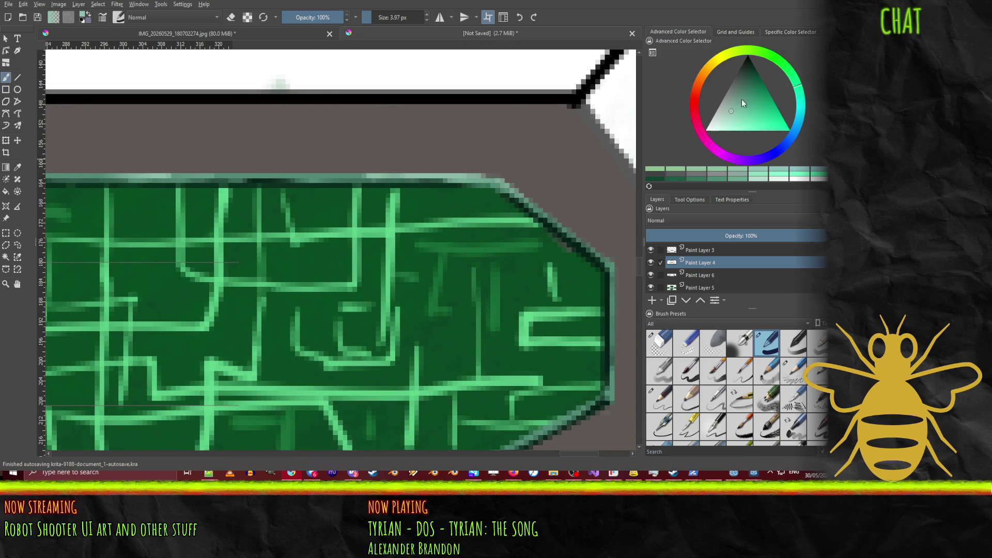
key("d")
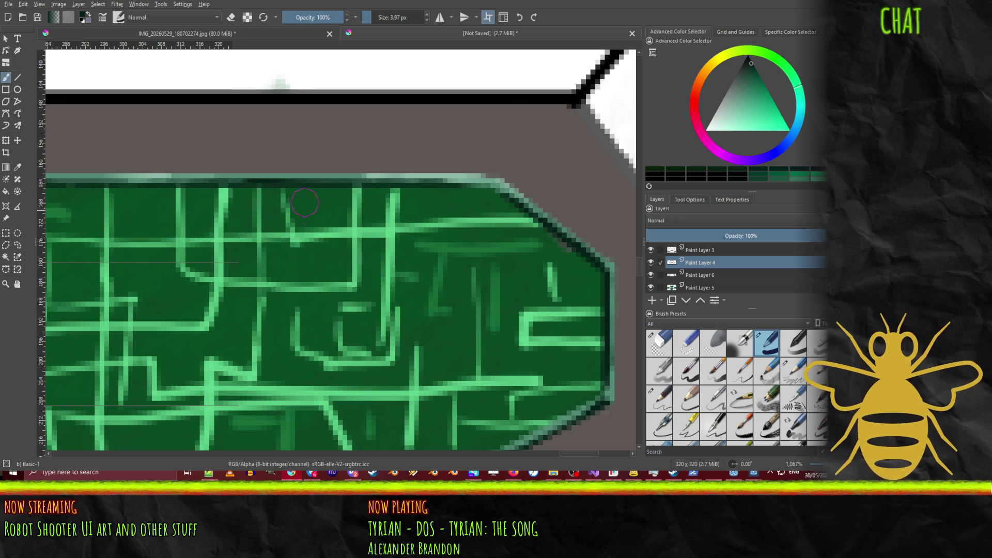
scroll(428, 178, "down", 5)
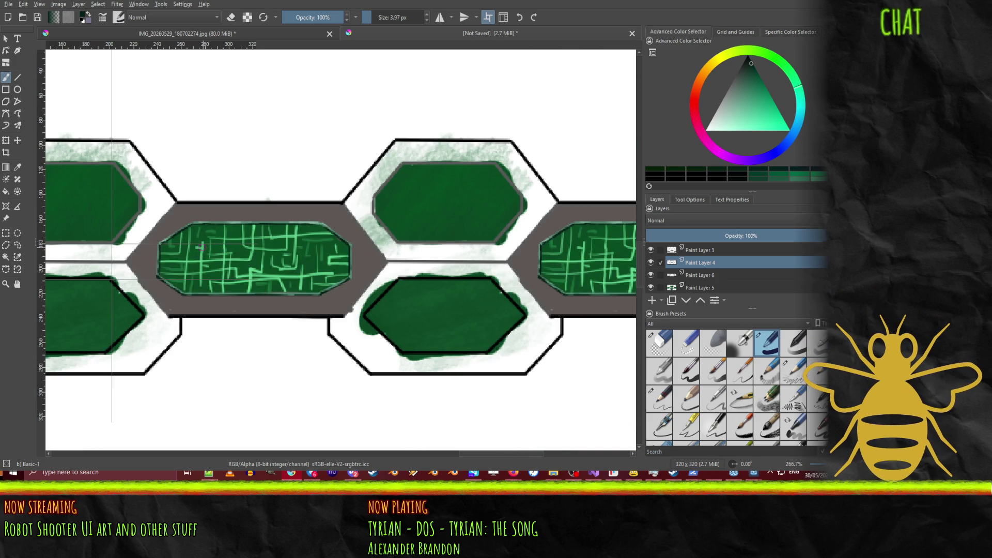
Step: Leave the Krita canvas and bring up Godot showing the CheckpointUi.tscn scene
left_click_drag(239, 222, 388, 221)
scroll(382, 227, "down", 2)
scroll(382, 228, "up", 2)
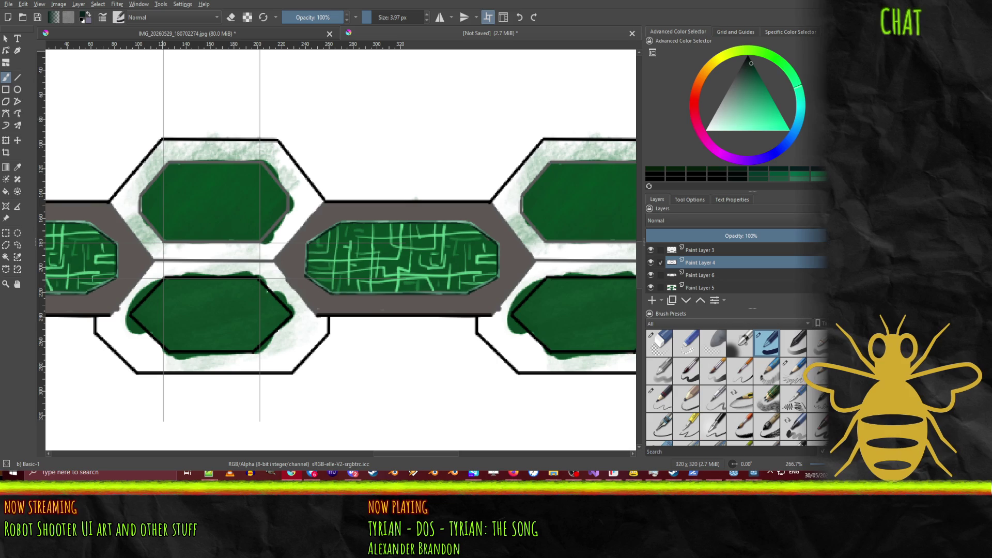
left_click(739, 473)
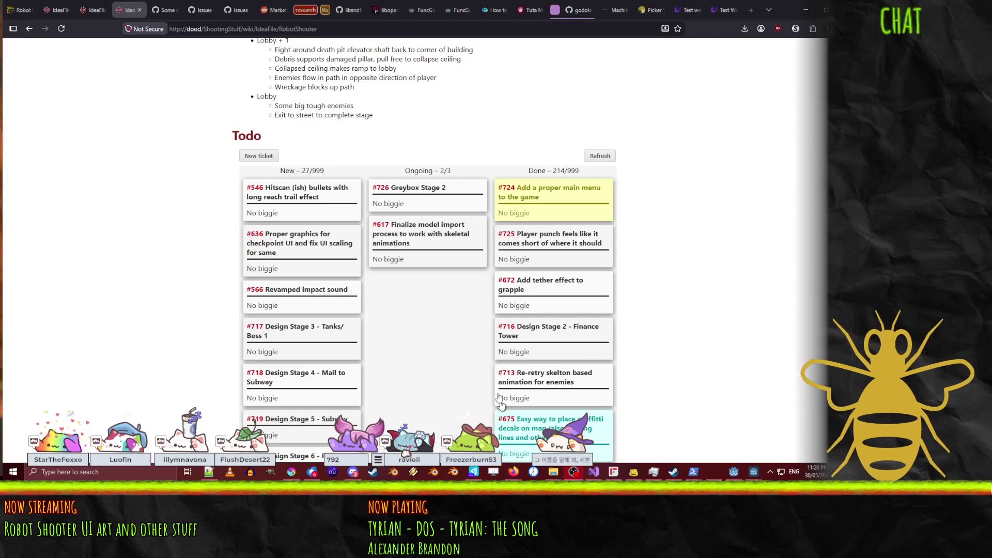
left_click(738, 472)
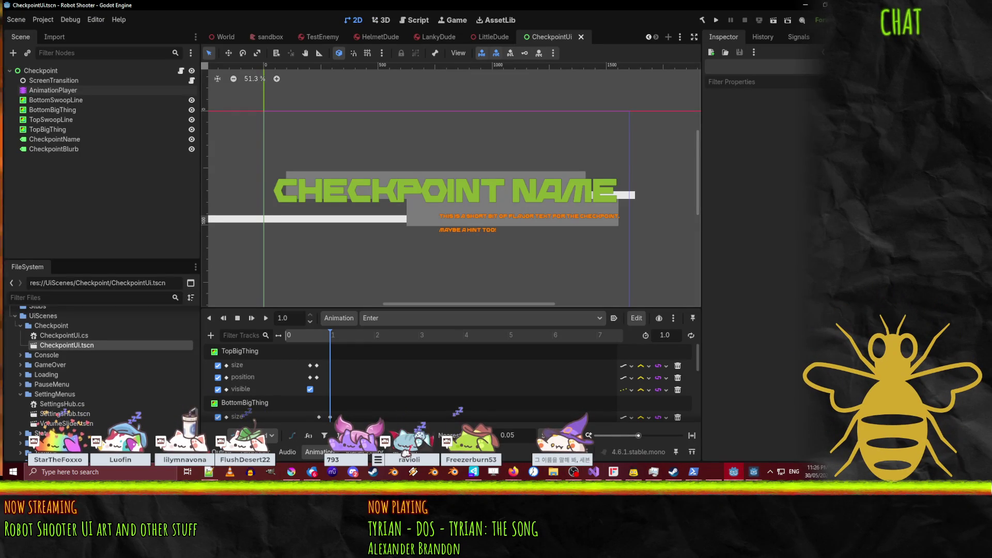
Step: Switch from the Godot editor back to the hexagon tile drawing in Krita
key("alt+Tab")
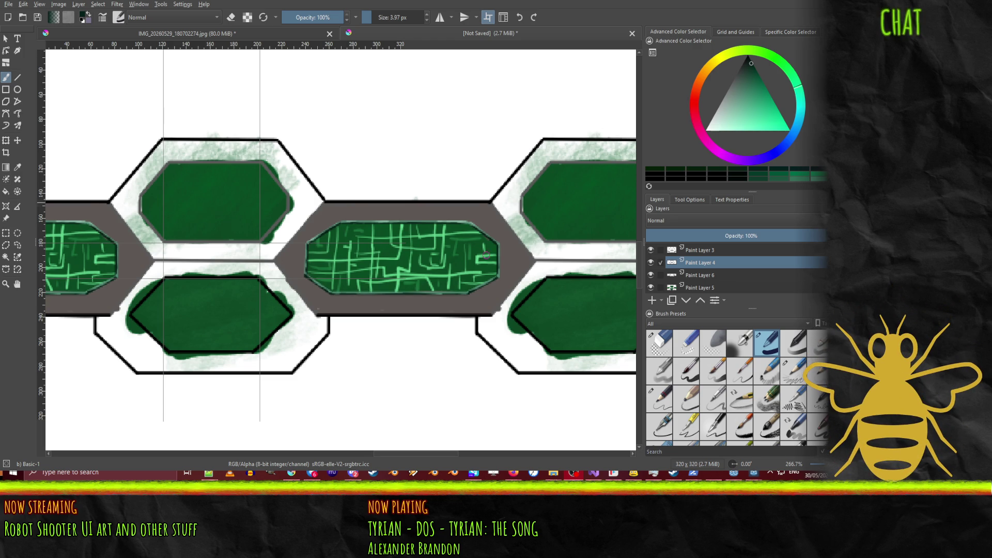
Step: Zoom in on the circuit panel and paint dark green over its vertical circuit line on Paint Layer 6
left_click_drag(409, 255, 355, 271)
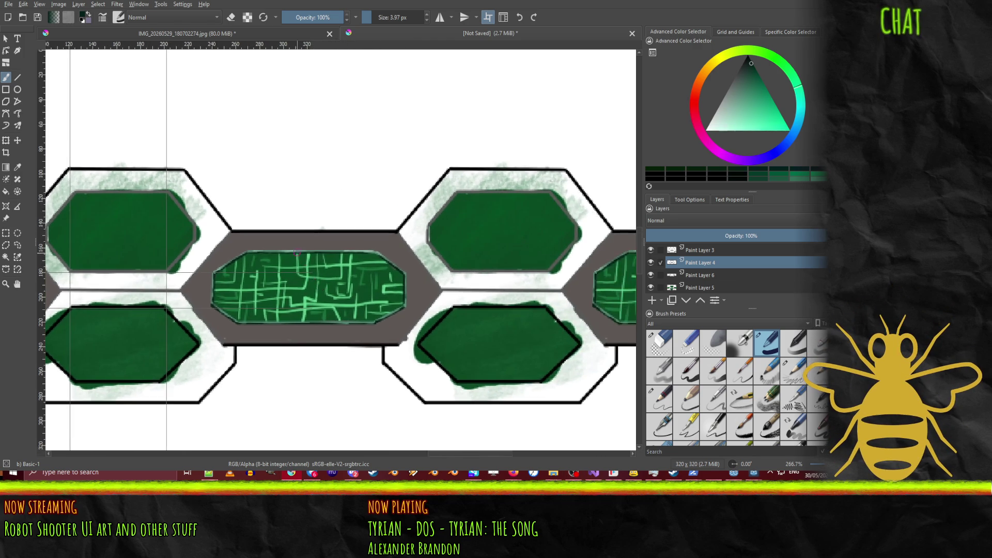
scroll(310, 259, "up", 4)
mouse_move(279, 250)
left_mouse_down()
mouse_move(321, 220)
mouse_move(313, 232)
left_mouse_up()
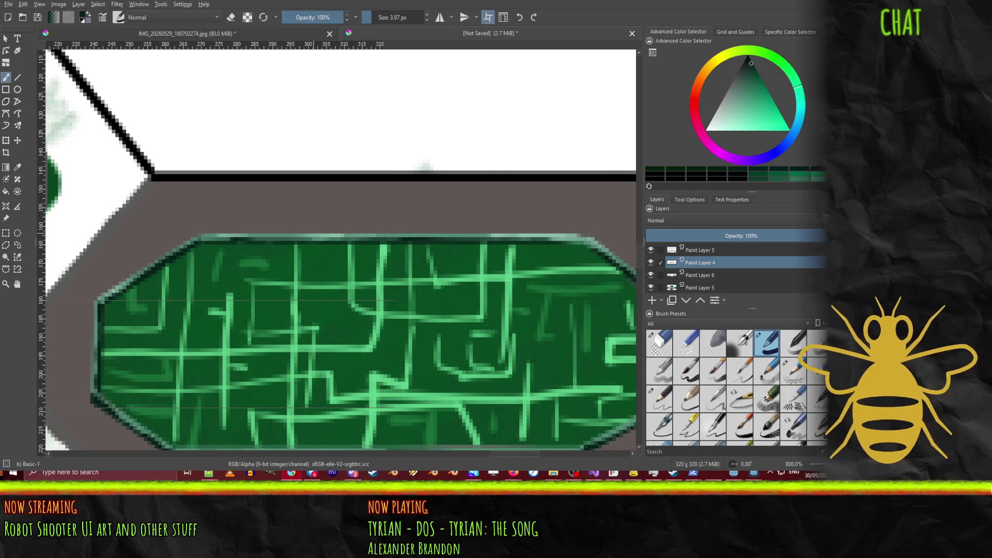
left_click(757, 87)
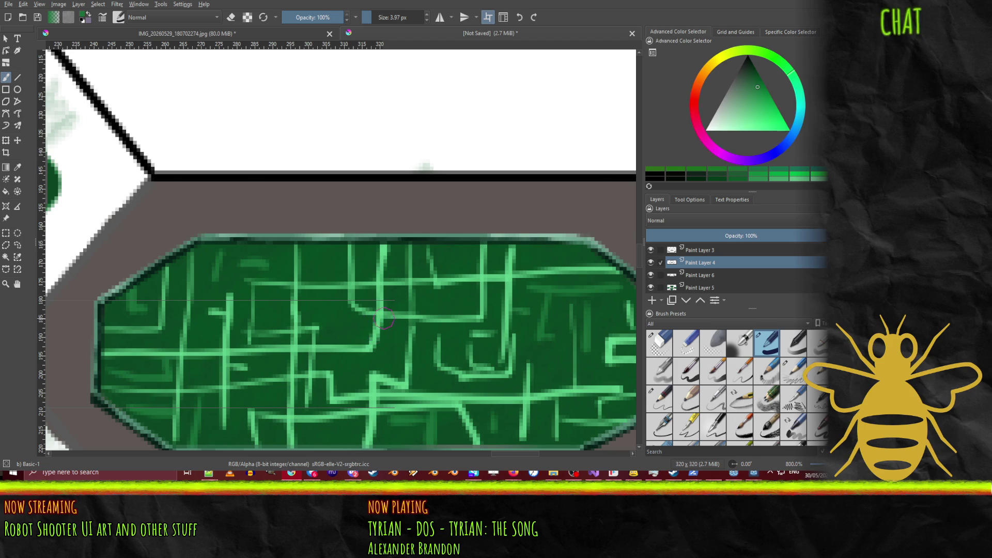
left_click(701, 276)
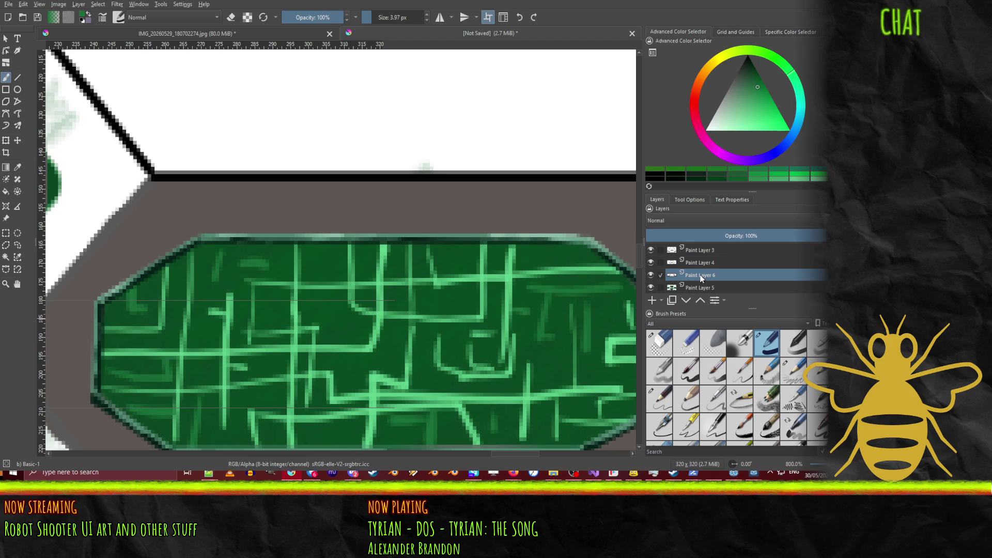
left_click_drag(373, 352, 375, 329)
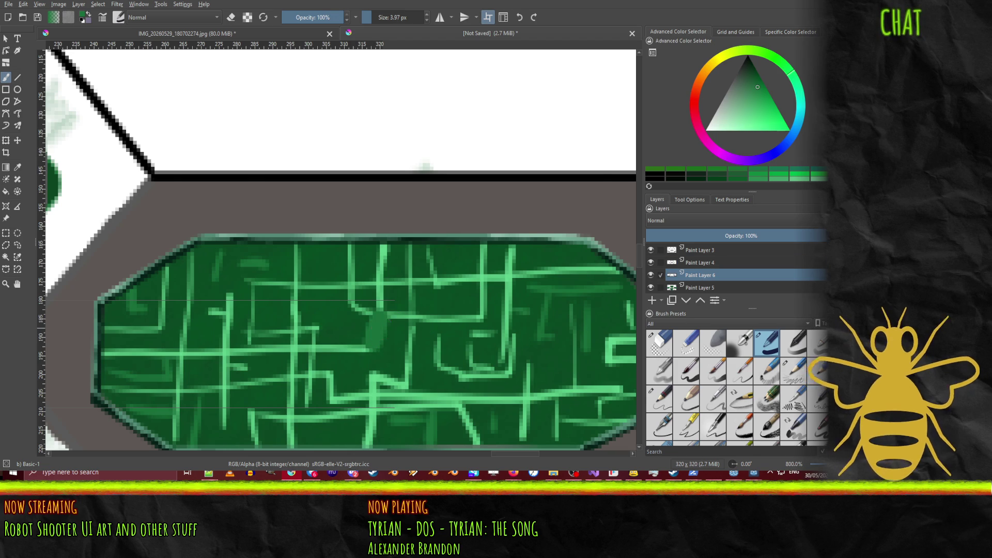
key("ctrl+z")
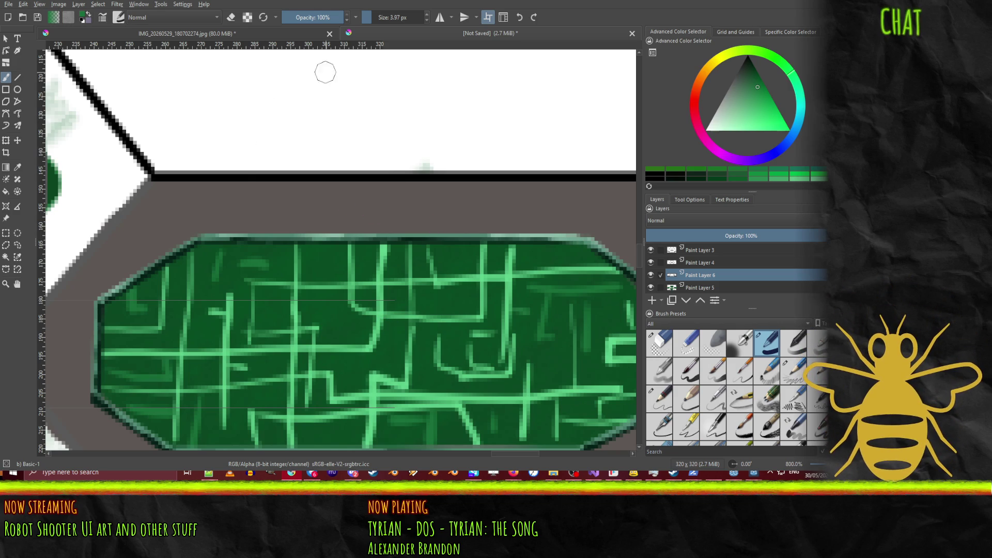
left_click(405, 23)
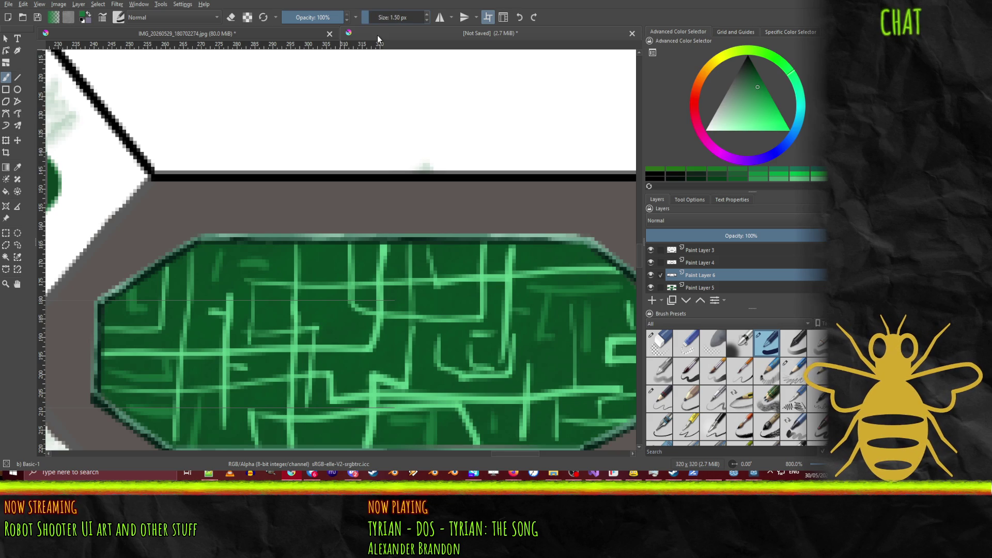
left_click_drag(373, 342, 377, 248)
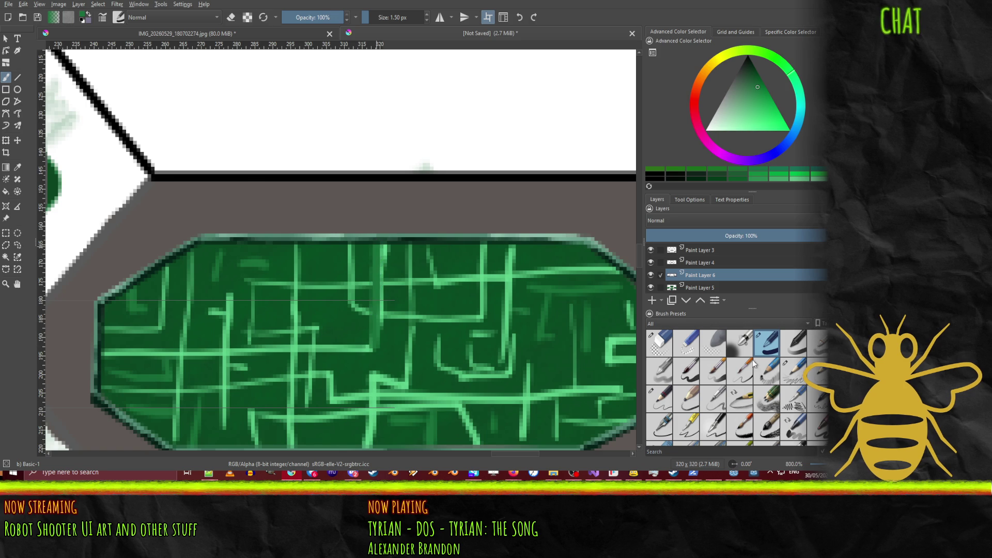
Step: Try the Pencil-2, Pencil 2b, Pencil-5 Tilted and Basic-6 Details brushes, settling on Basic-5 Size
left_click(661, 400)
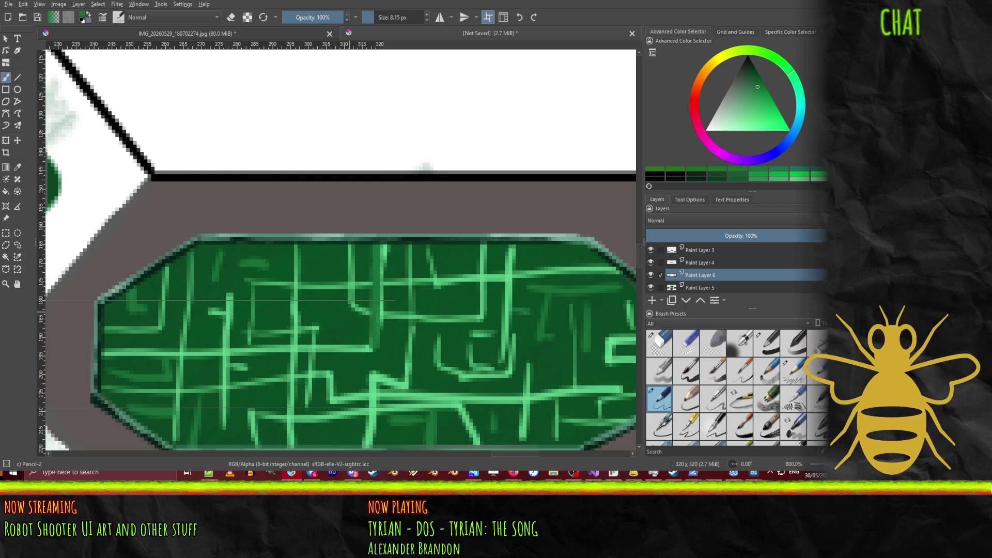
left_click(799, 370)
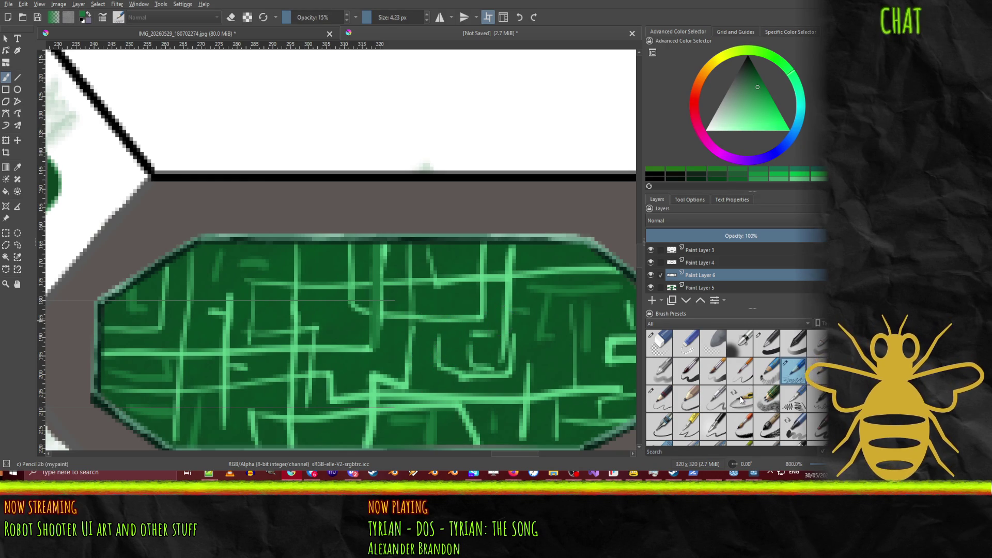
key("slash")
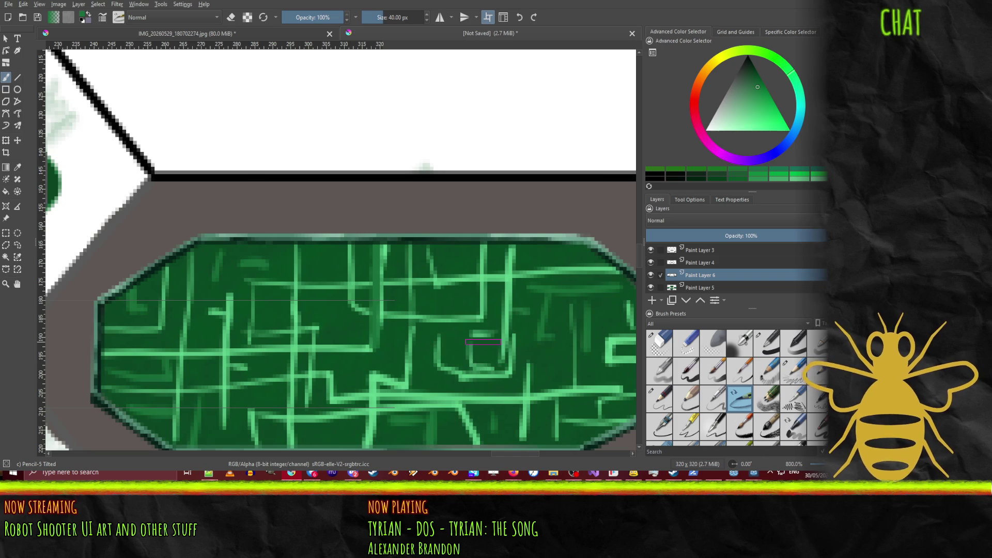
left_click(666, 396)
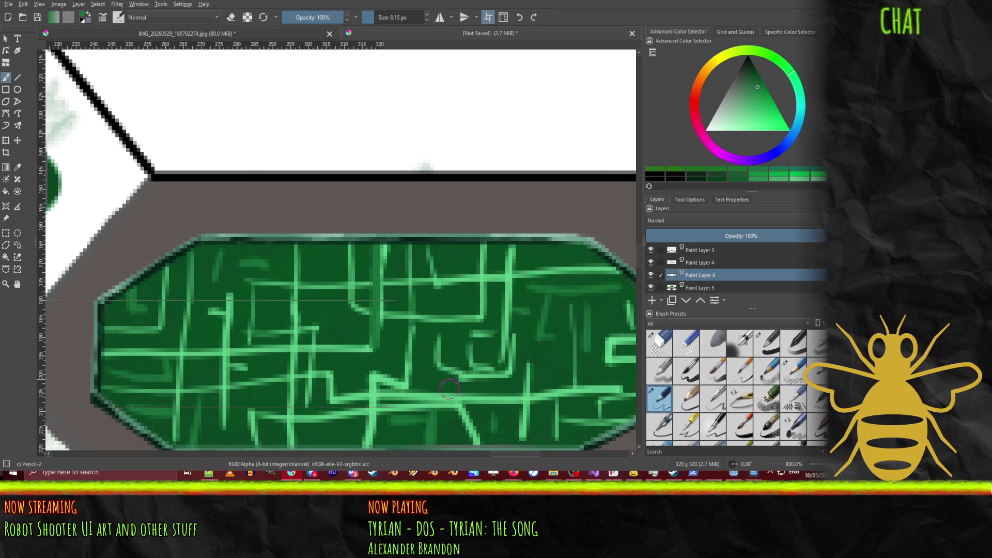
left_click(740, 371)
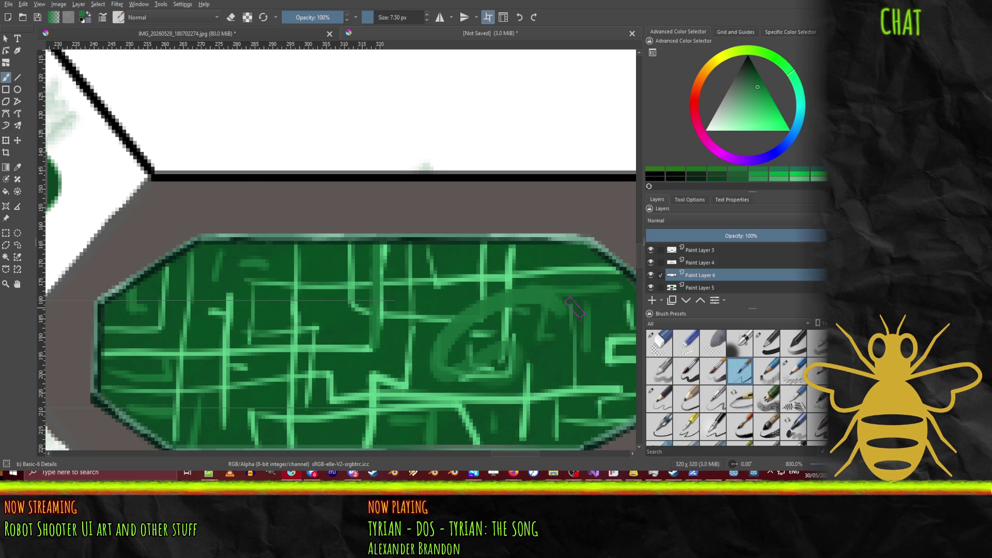
left_click(687, 373)
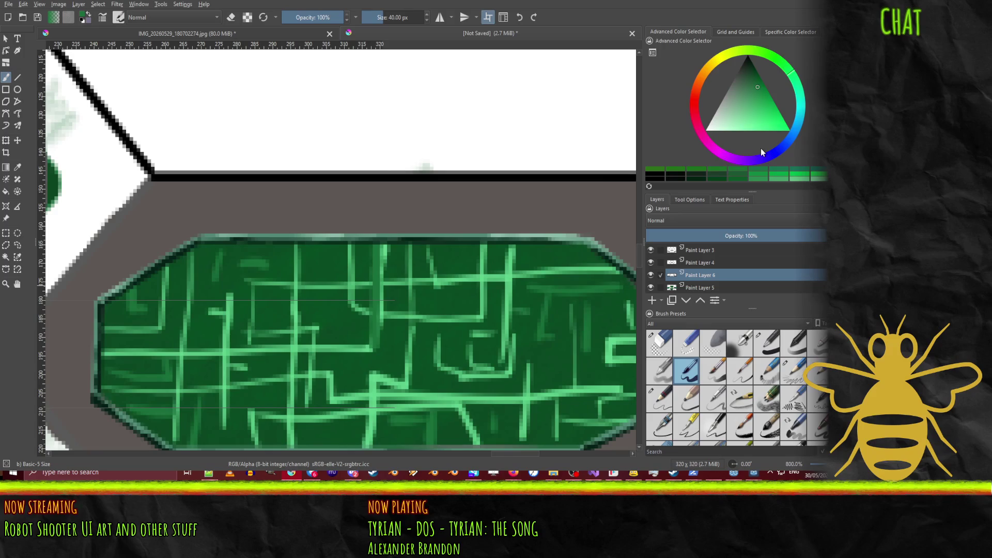
Step: Sample the panel's green as the painting colour and return to the brush
left_click(17, 166)
left_click(176, 284)
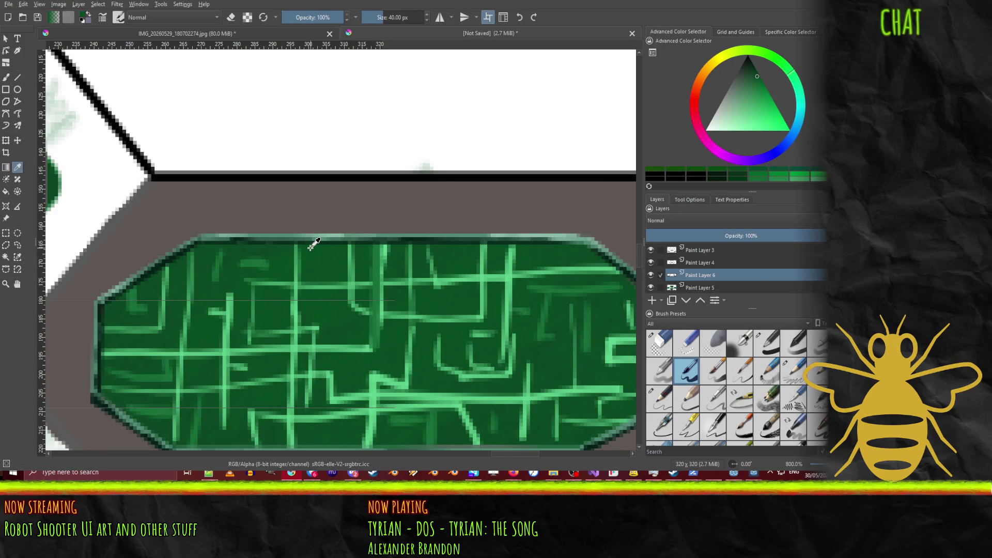
key("b")
Step: Adjust the brush size with the bracket keys, then set it to 22.10 px
key("bracketleft")
key("bracketleft")
key("bracketleft")
key("bracketright")
key("bracketright")
key("bracketright")
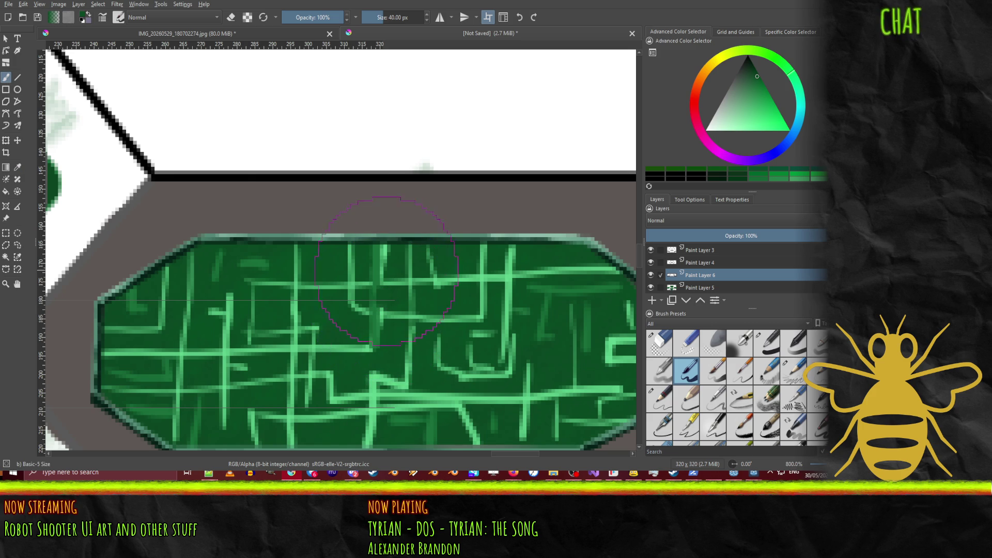
key("bracketleft")
key("bracketleft")
key("bracketleft")
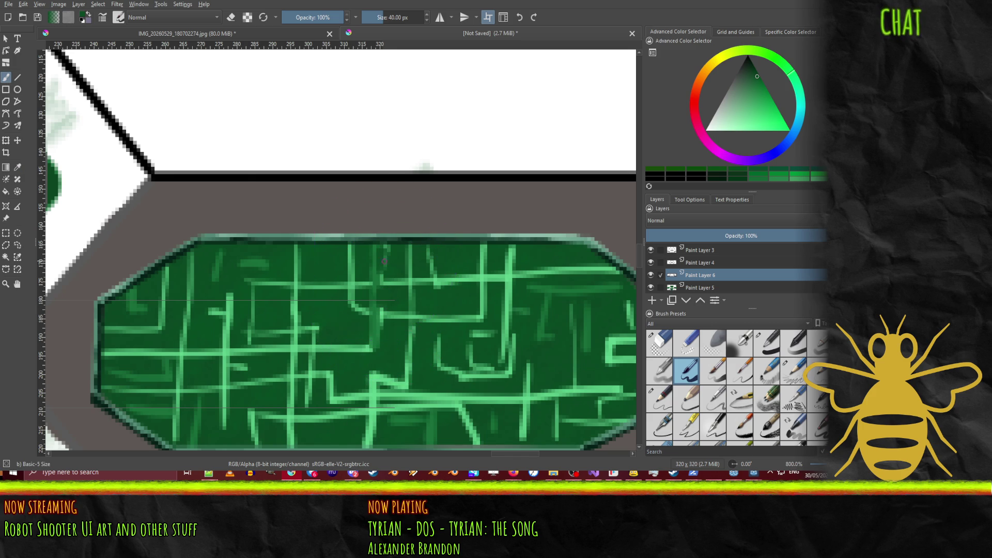
key("bracketright")
key("bracketright")
key("bracketright")
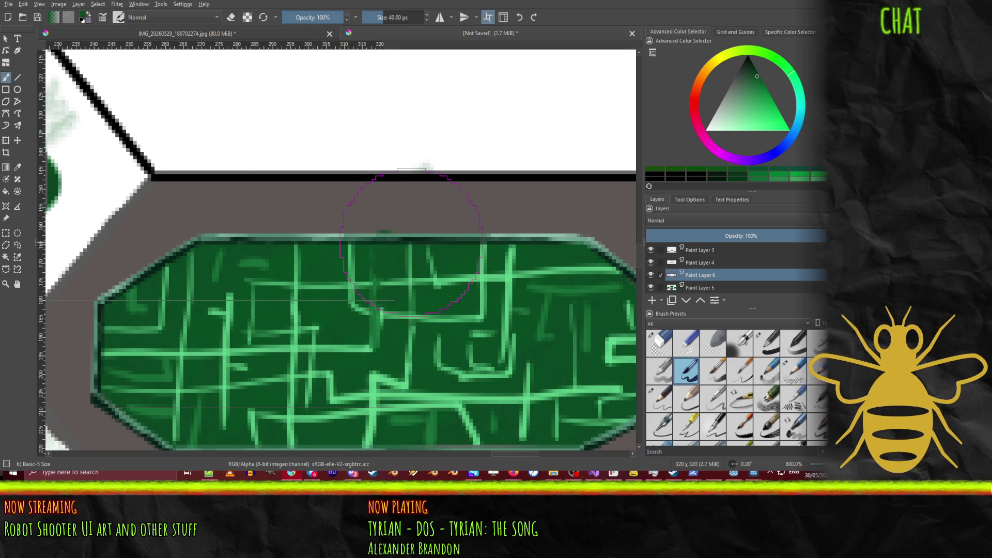
key("bracketleft")
key("bracketleft")
key("bracketleft")
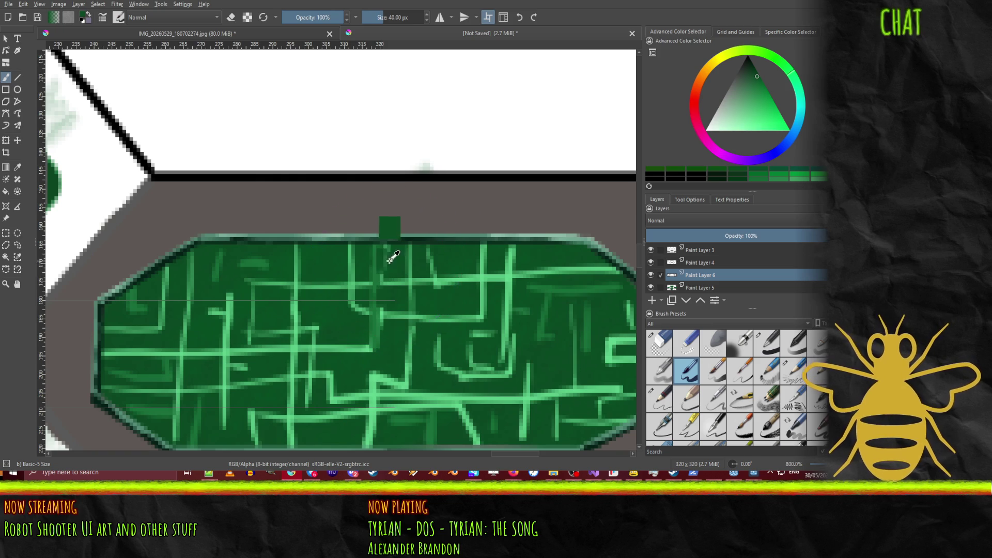
key("bracketright")
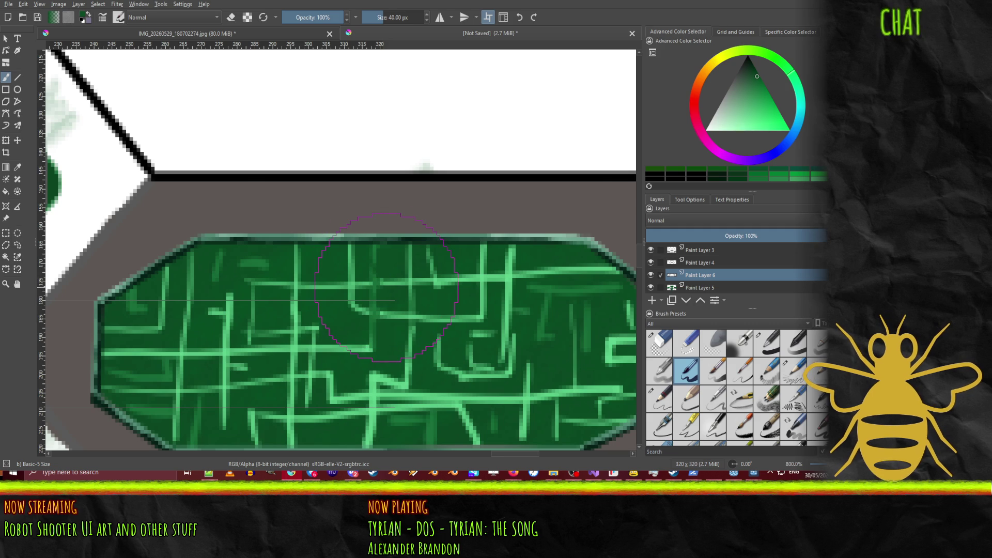
left_click(380, 17)
left_click(373, 19)
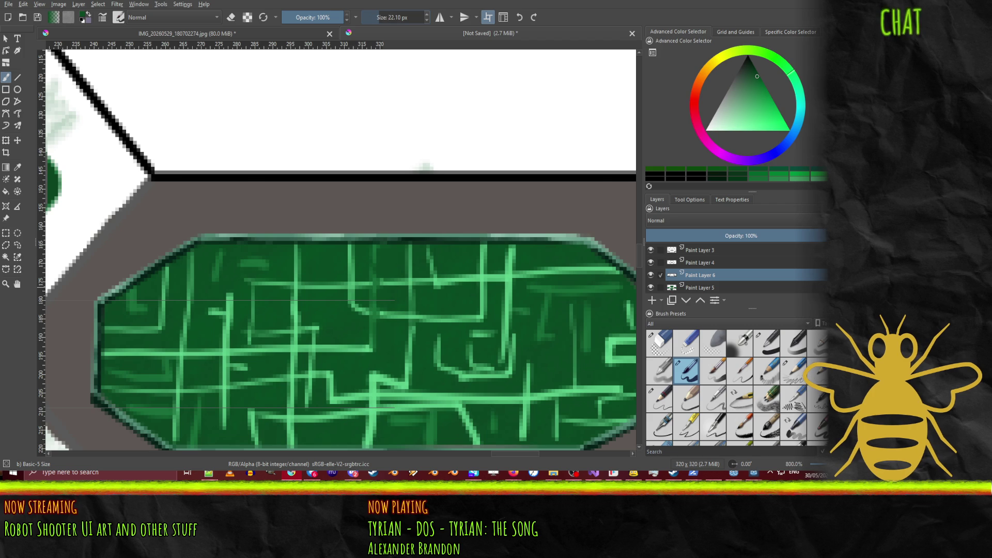
Step: Paint new light-green vertical and horizontal circuit lines across the panel's upper middle
left_click(750, 117)
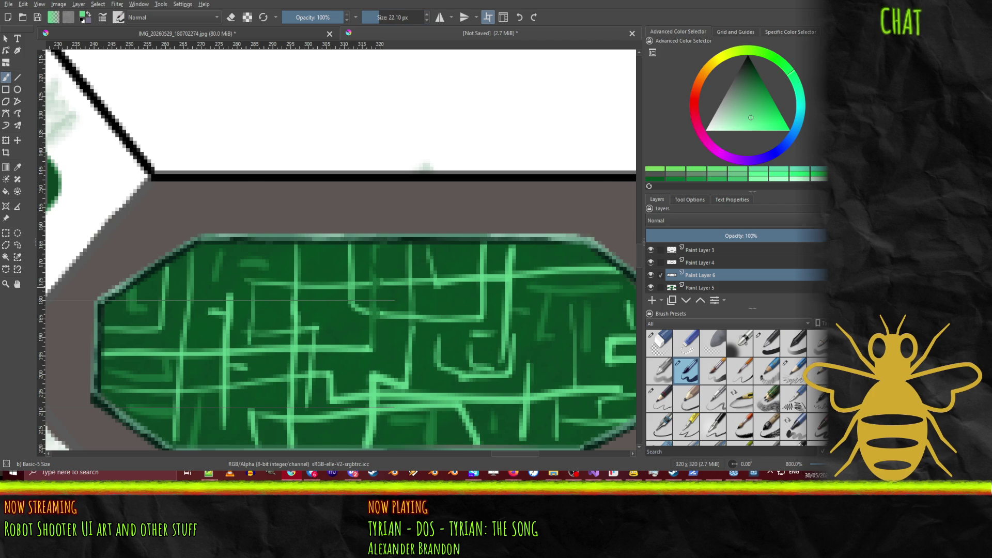
left_click_drag(372, 344, 373, 239)
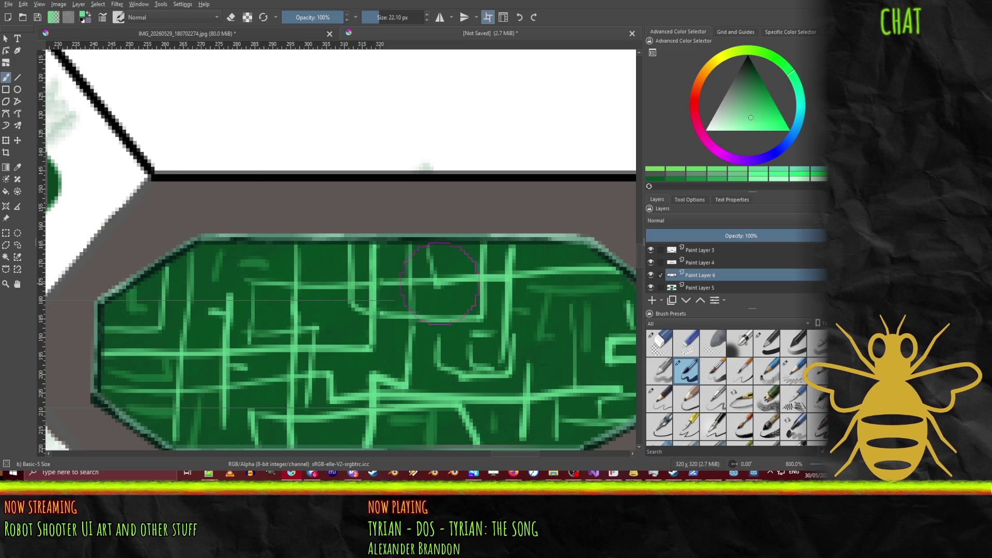
left_click_drag(447, 287, 445, 278)
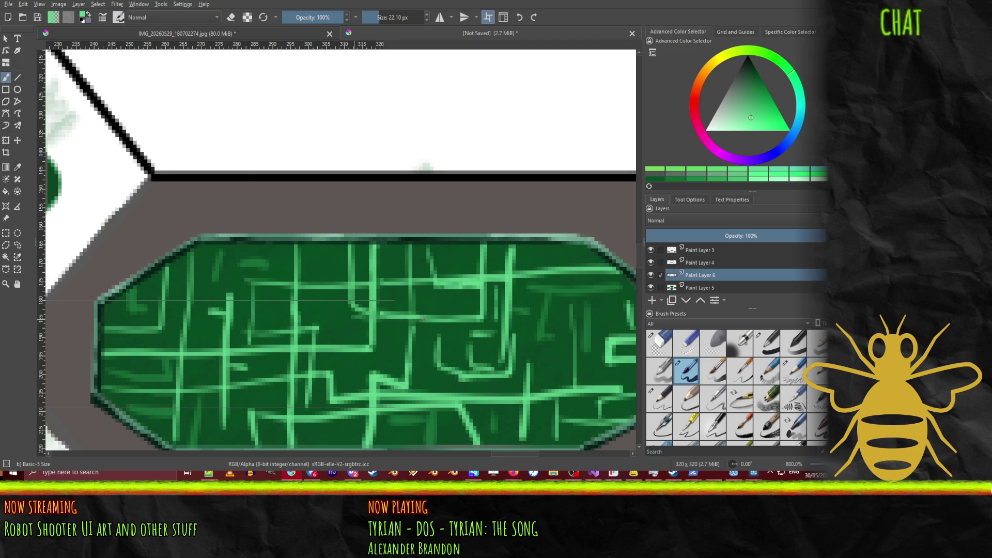
left_click_drag(373, 289, 373, 350)
mouse_move(416, 318)
left_mouse_down()
mouse_move(349, 319)
mouse_move(351, 300)
left_mouse_up()
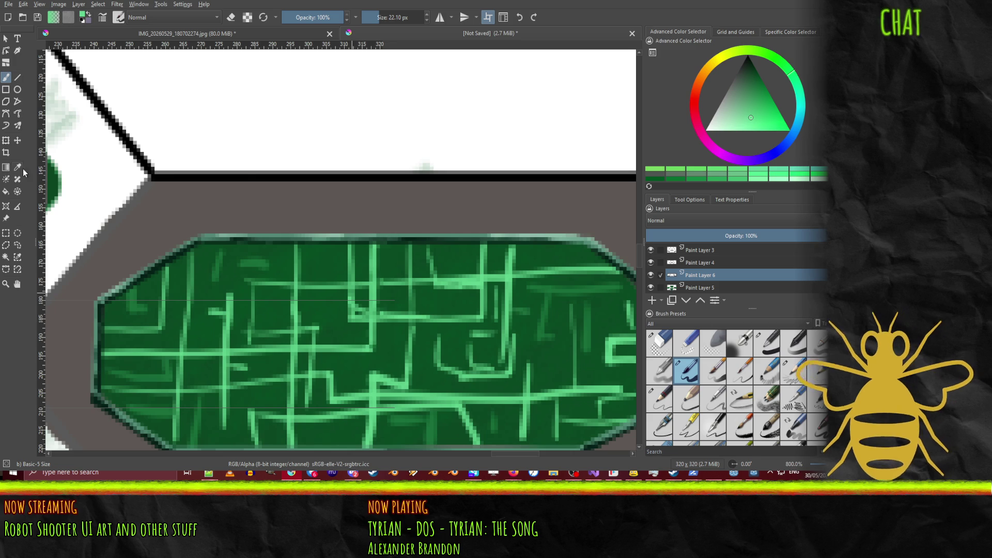
Step: Pick a darker green from the Advanced Color Selector
left_click(757, 87)
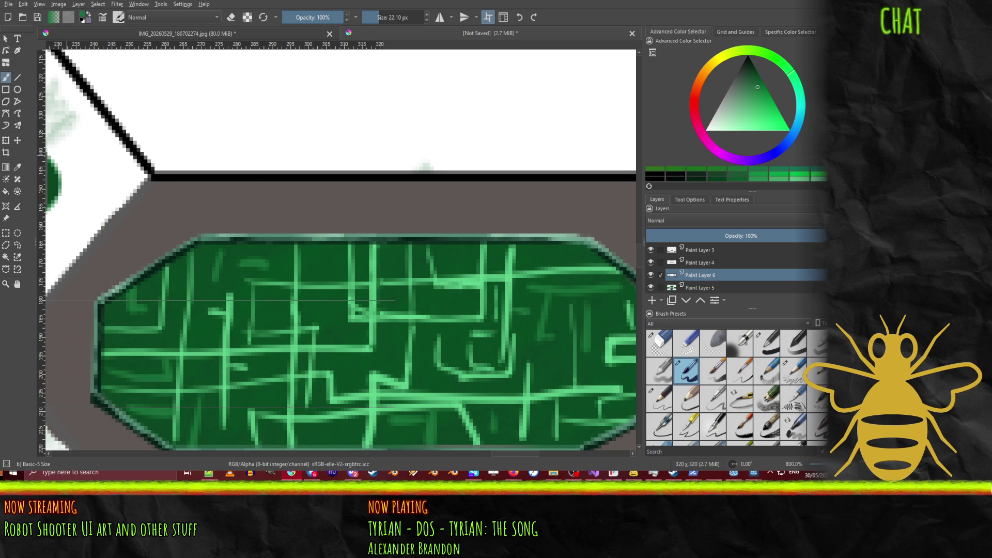
left_click(757, 76)
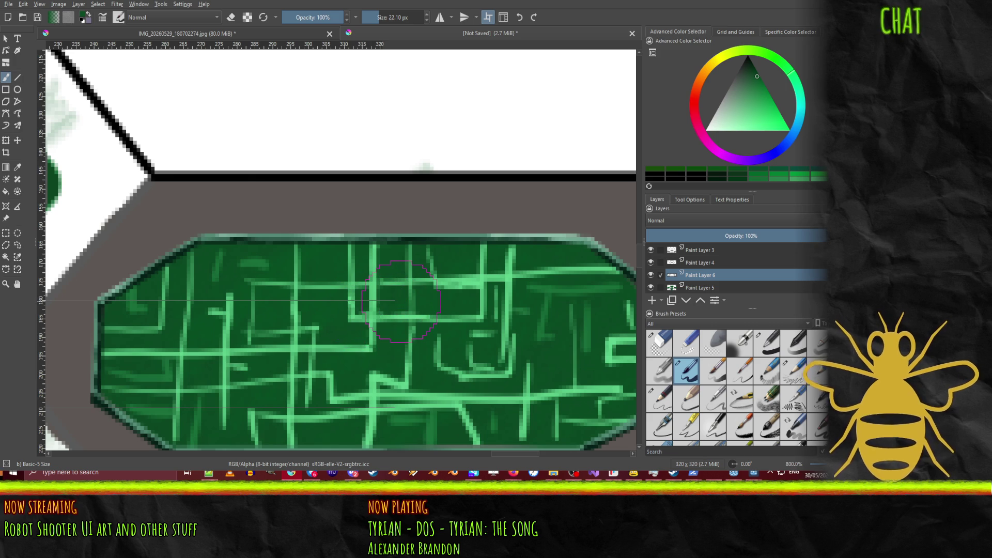
scroll(399, 350, "down", 5)
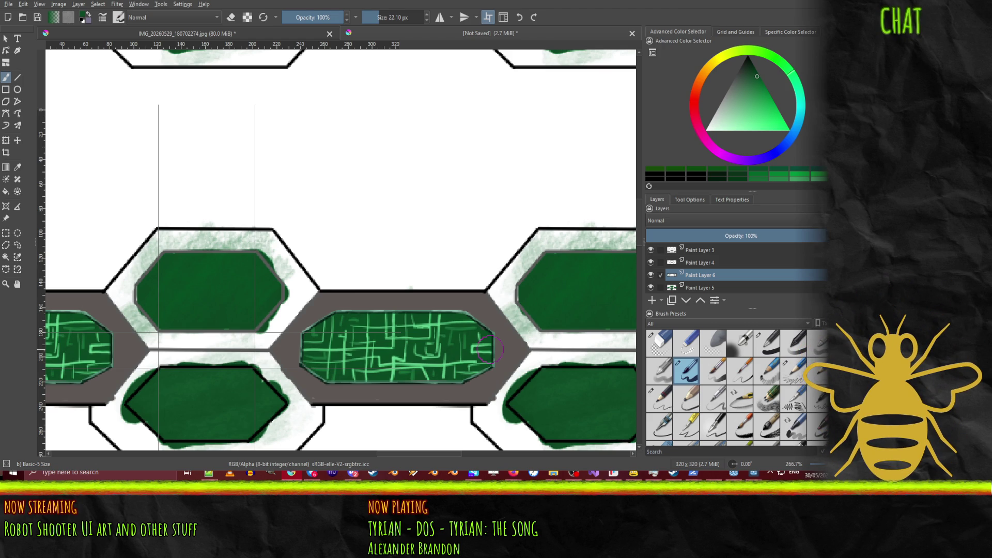
Step: Cover the stray light-green line at the panel's lower left with dark green
scroll(418, 379, "up", 4)
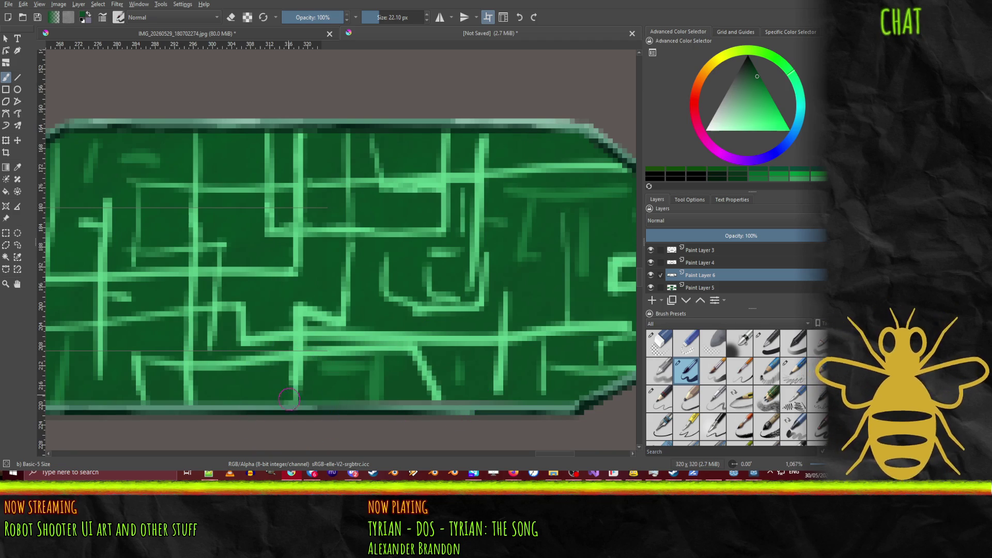
left_click_drag(440, 394, 413, 351)
key("ctrl+z")
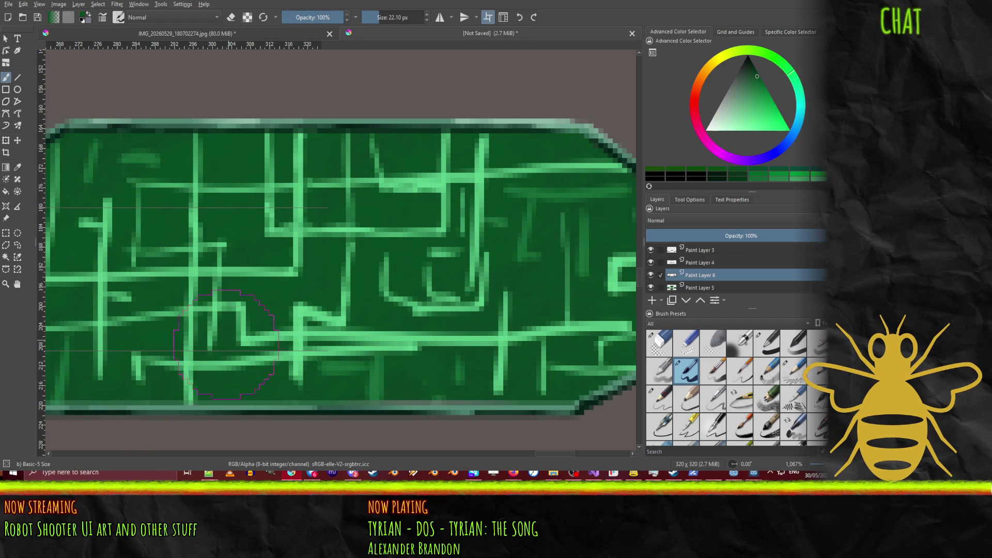
mouse_move(203, 365)
left_mouse_down()
mouse_move(243, 369)
mouse_move(224, 368)
mouse_move(269, 355)
mouse_move(260, 358)
left_mouse_up()
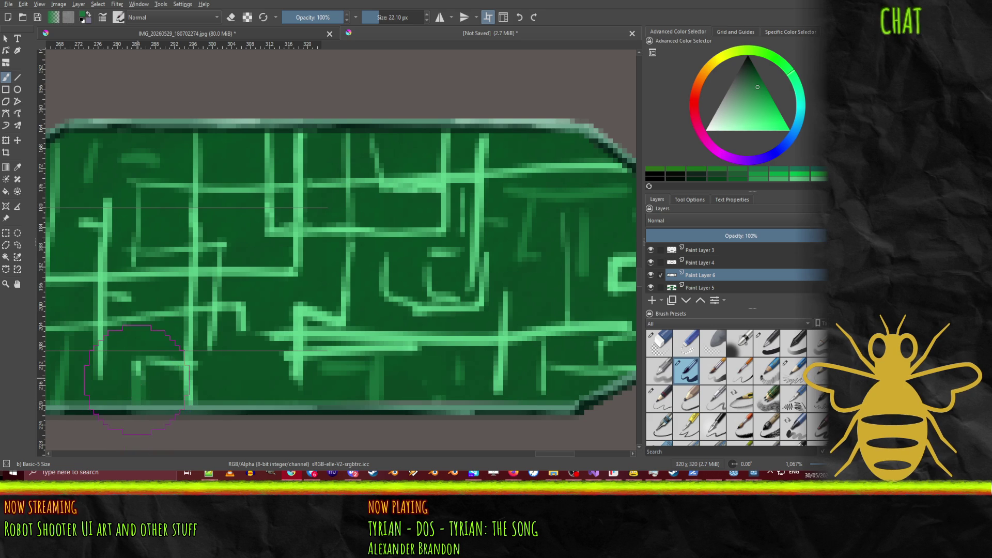
Step: Switch to a brighter green and extend the lower-left circuit lines rightward and downward
left_click(187, 377, "ctrl")
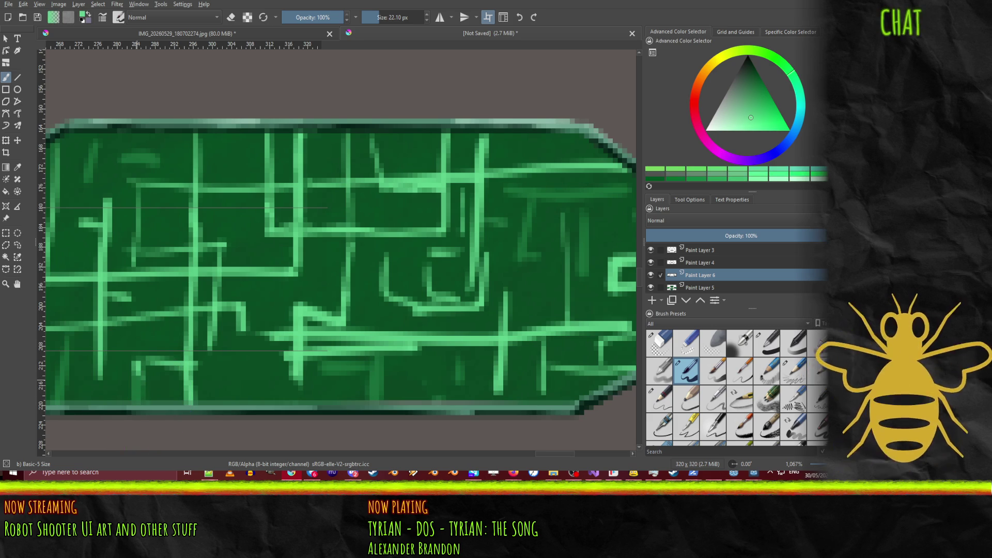
key("d")
key("x")
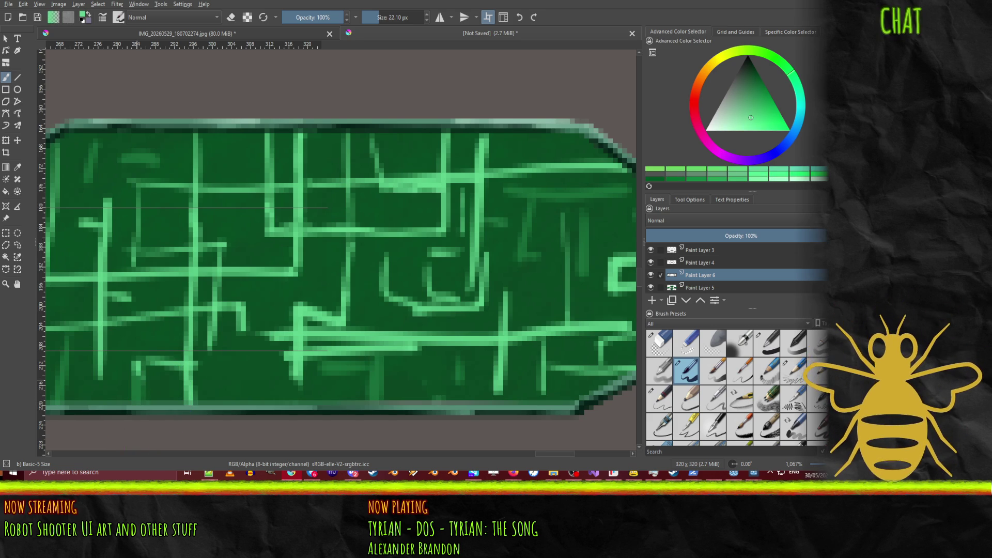
left_click(137, 387)
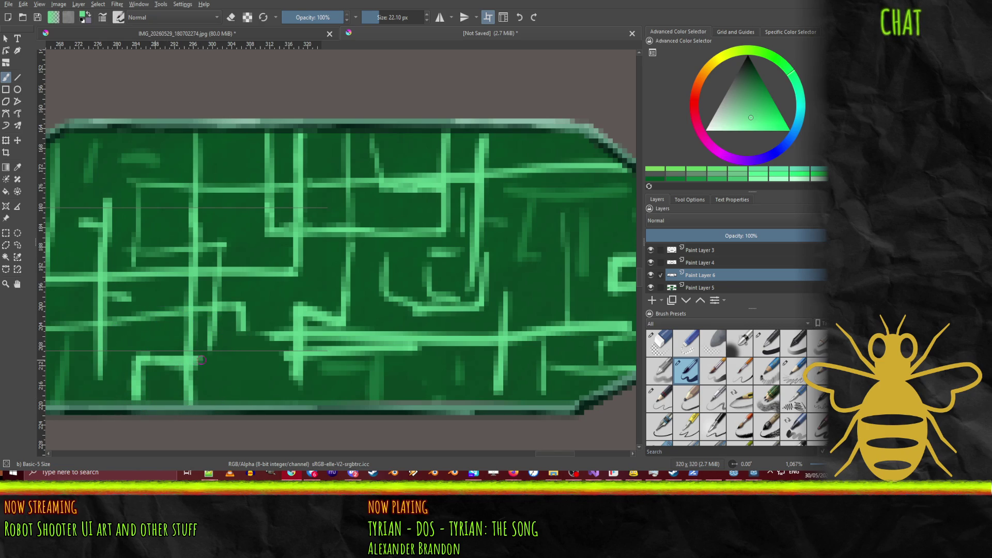
left_click_drag(243, 360, 264, 362)
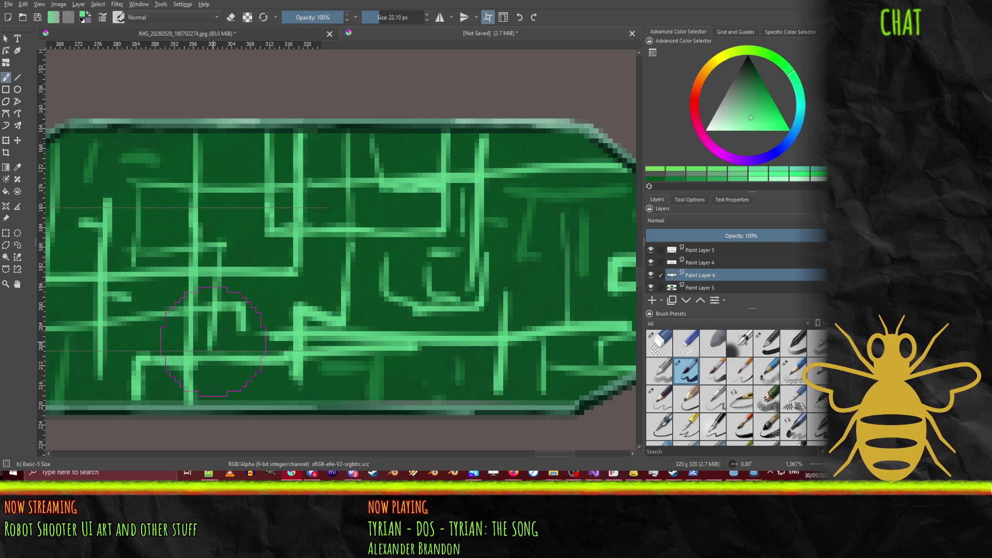
left_click_drag(297, 364, 298, 401)
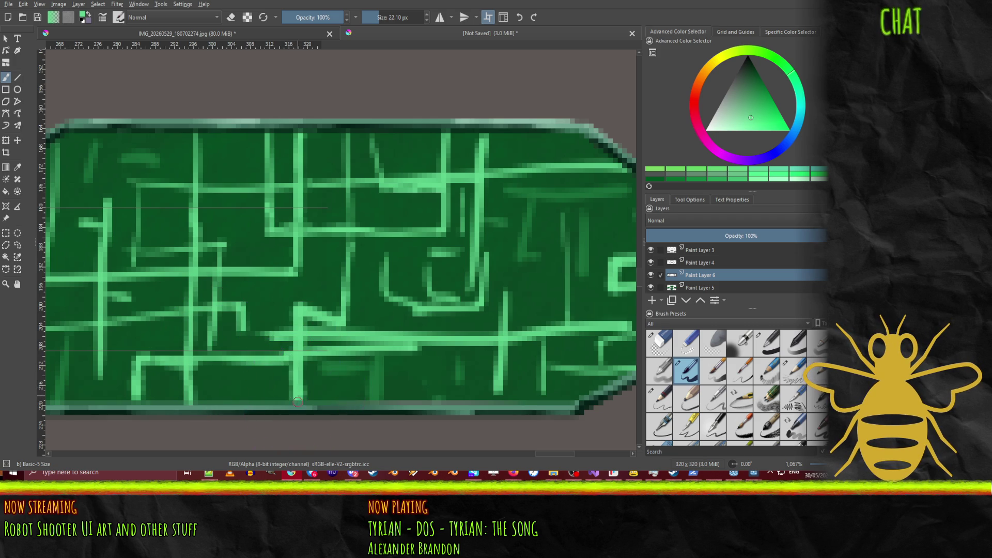